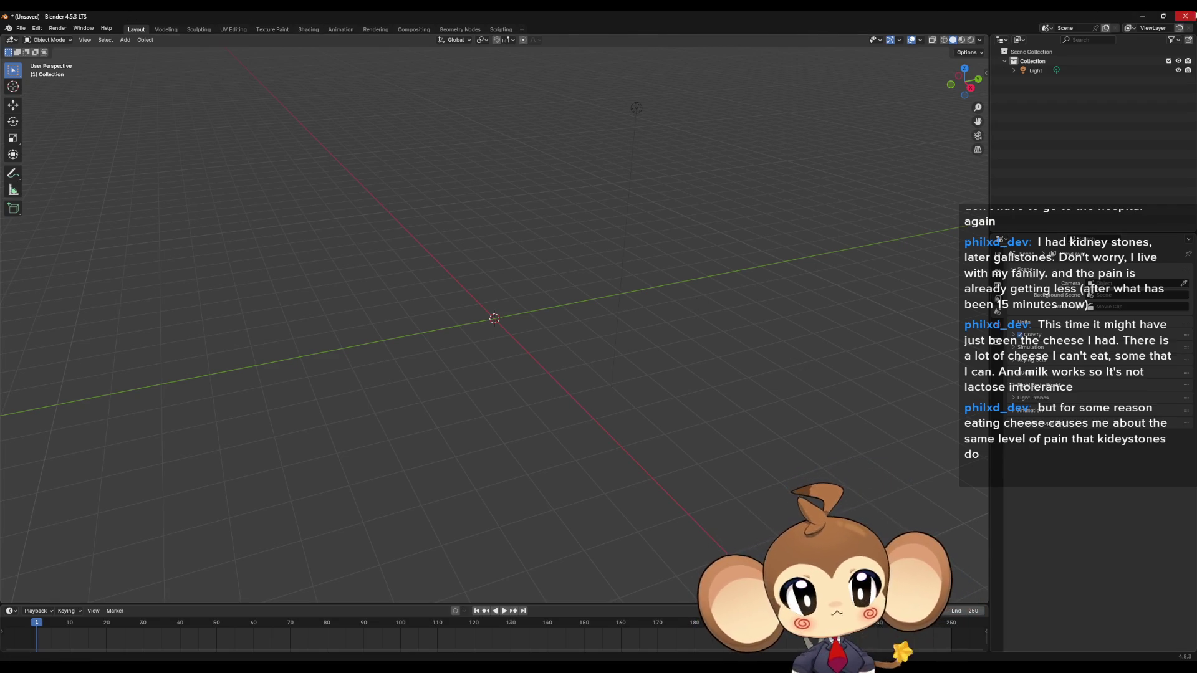
Quit Blender with Don't Save, discarding the empty scene
left_click(1185, 15)
left_click(610, 358)
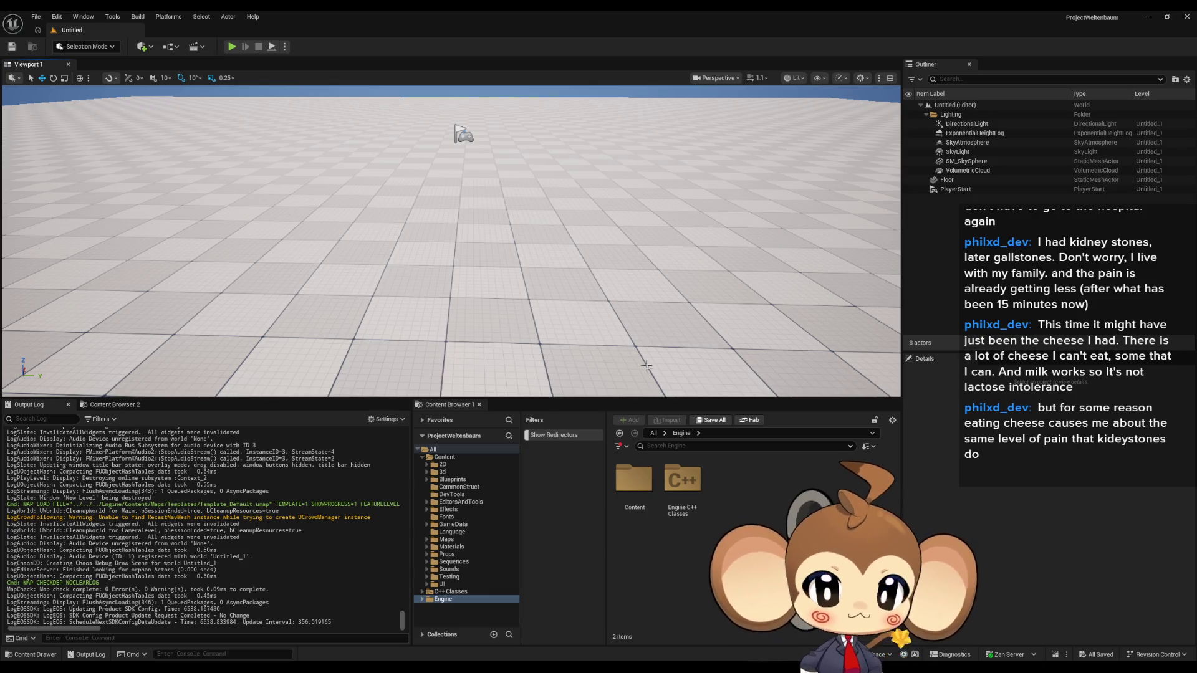
Bring up the Paint window with the caped figure drawing and scroll over its doodles
mouse_move(306, 667)
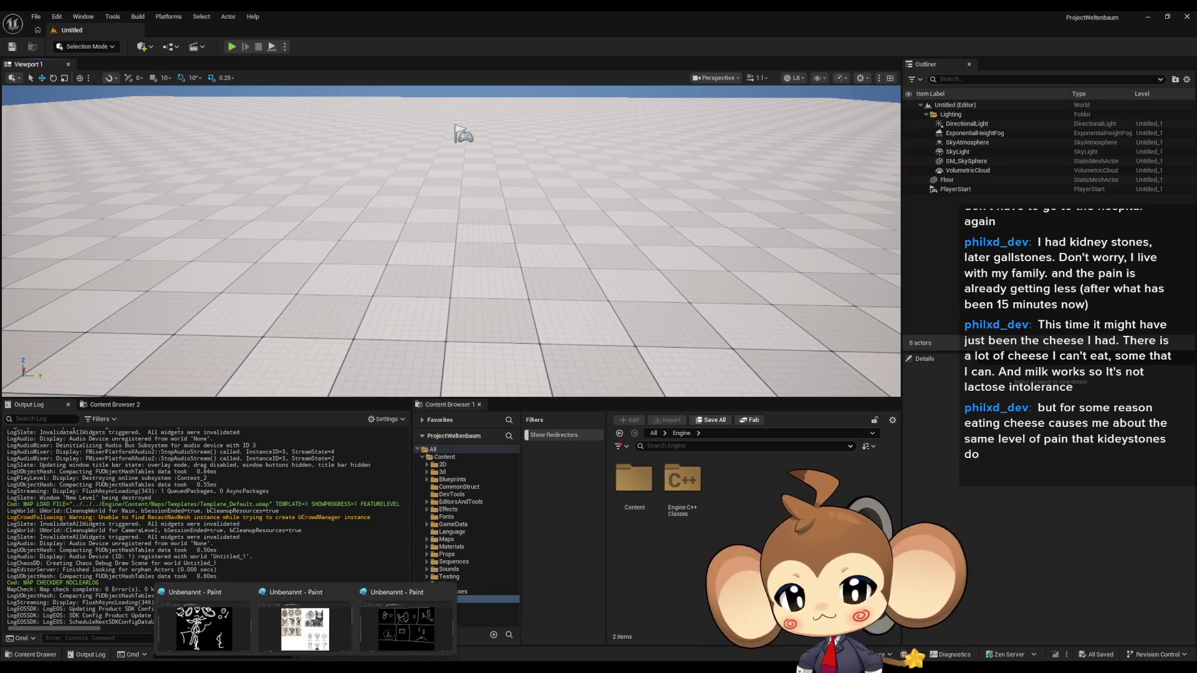
left_click(424, 643)
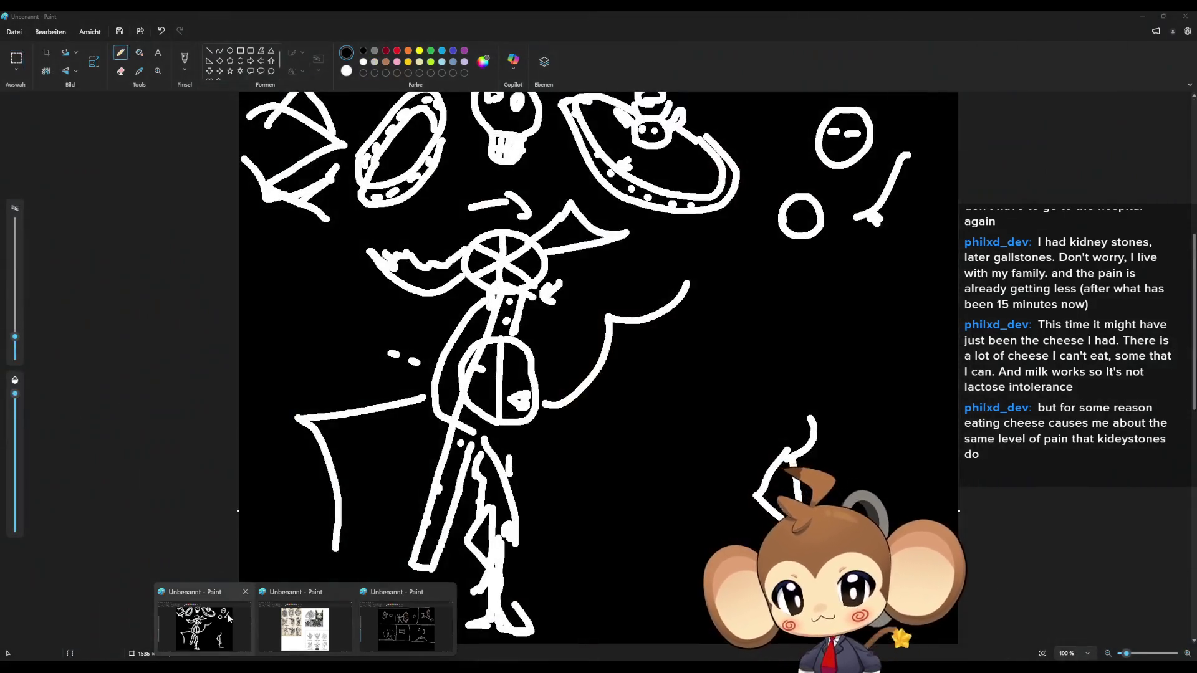
left_click(227, 615)
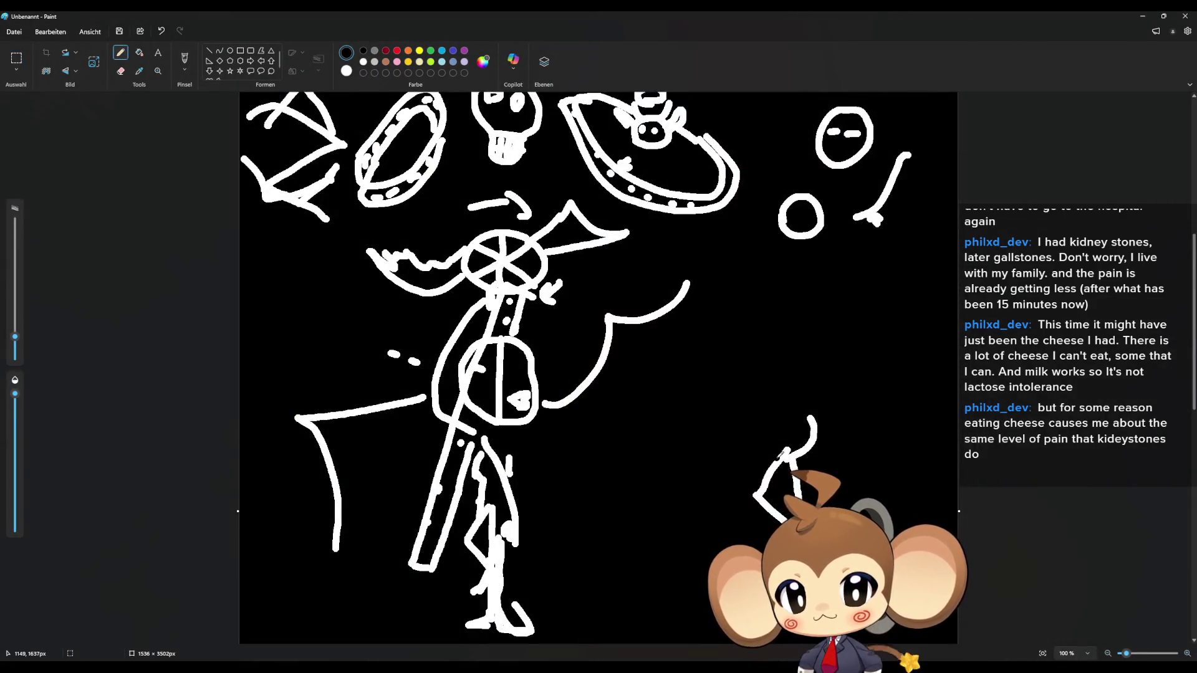
scroll(758, 444, "down", 3)
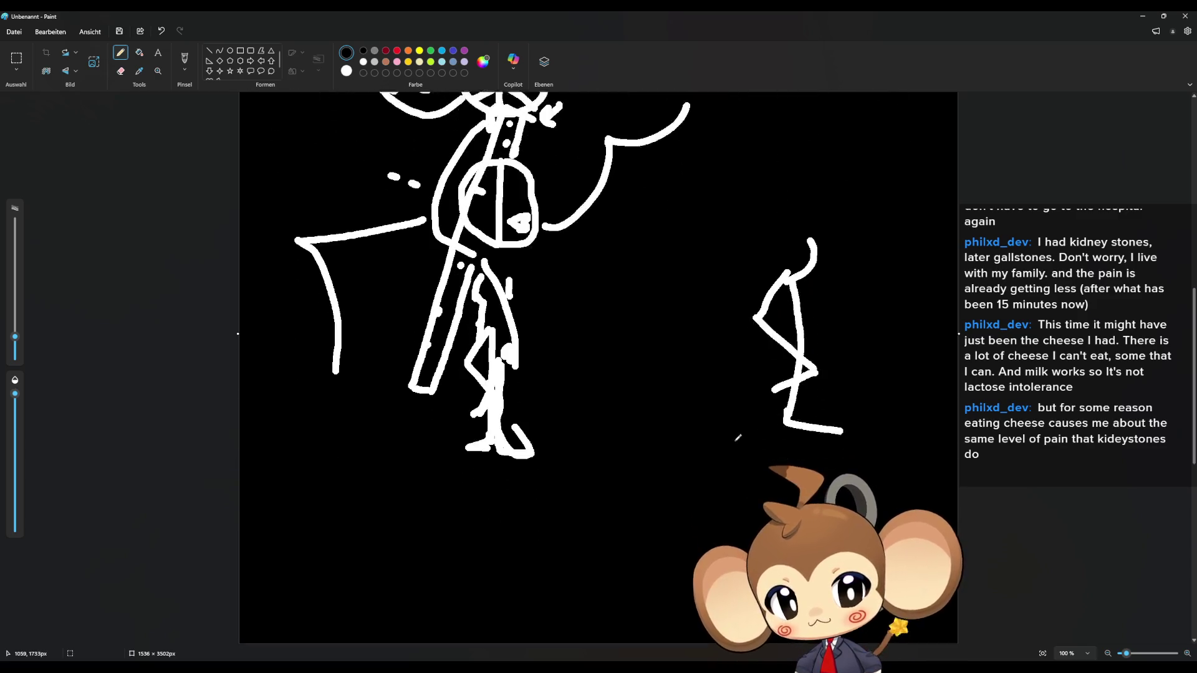
scroll(742, 440, "up", 3)
scroll(737, 437, "up", 2)
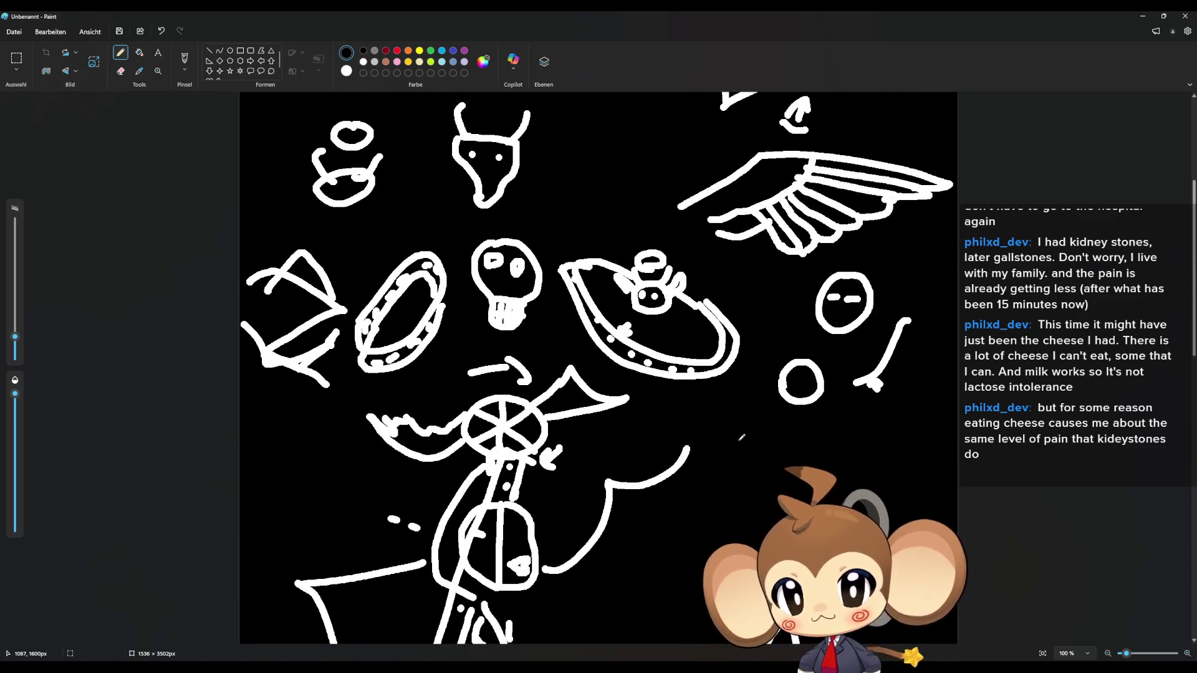
scroll(742, 438, "down", 3)
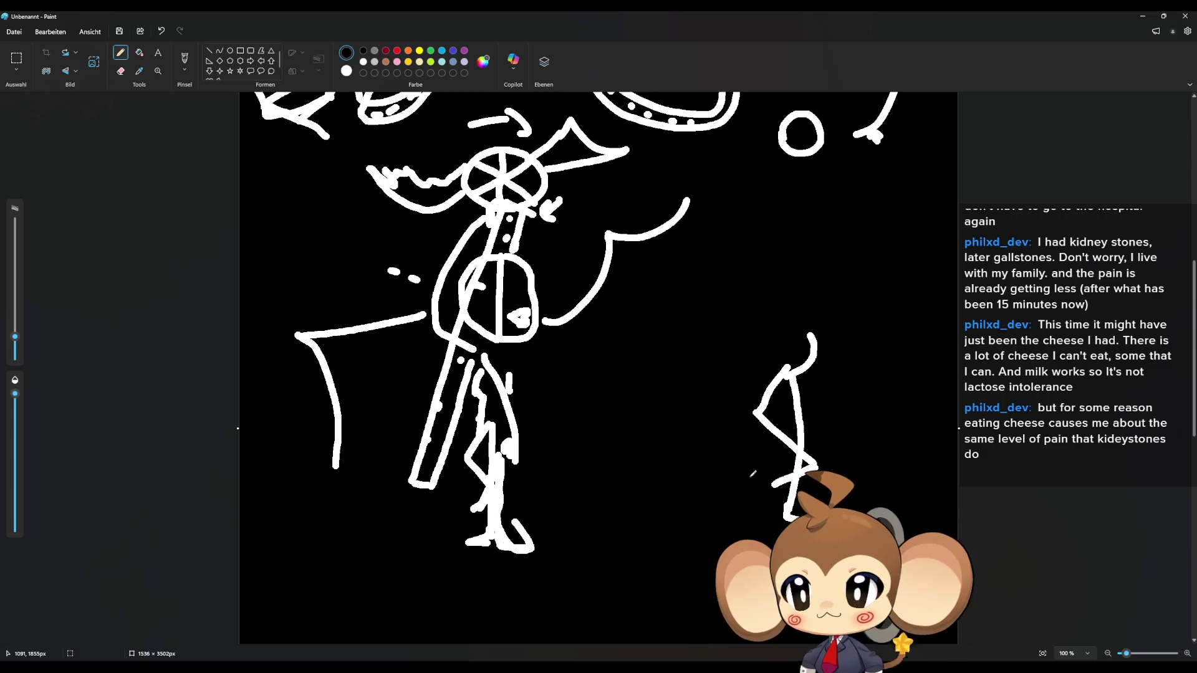
Minimize Paint and bring up Unreal's New Project dialog from the File menu
left_click(1141, 18)
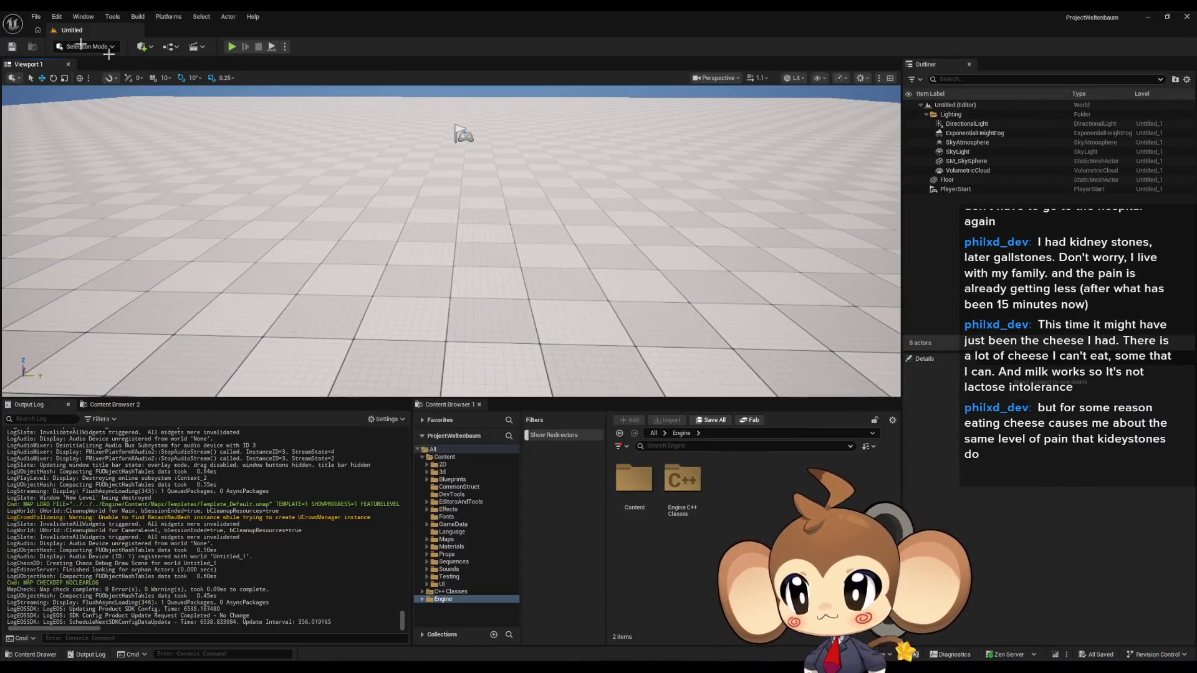
left_click(36, 16)
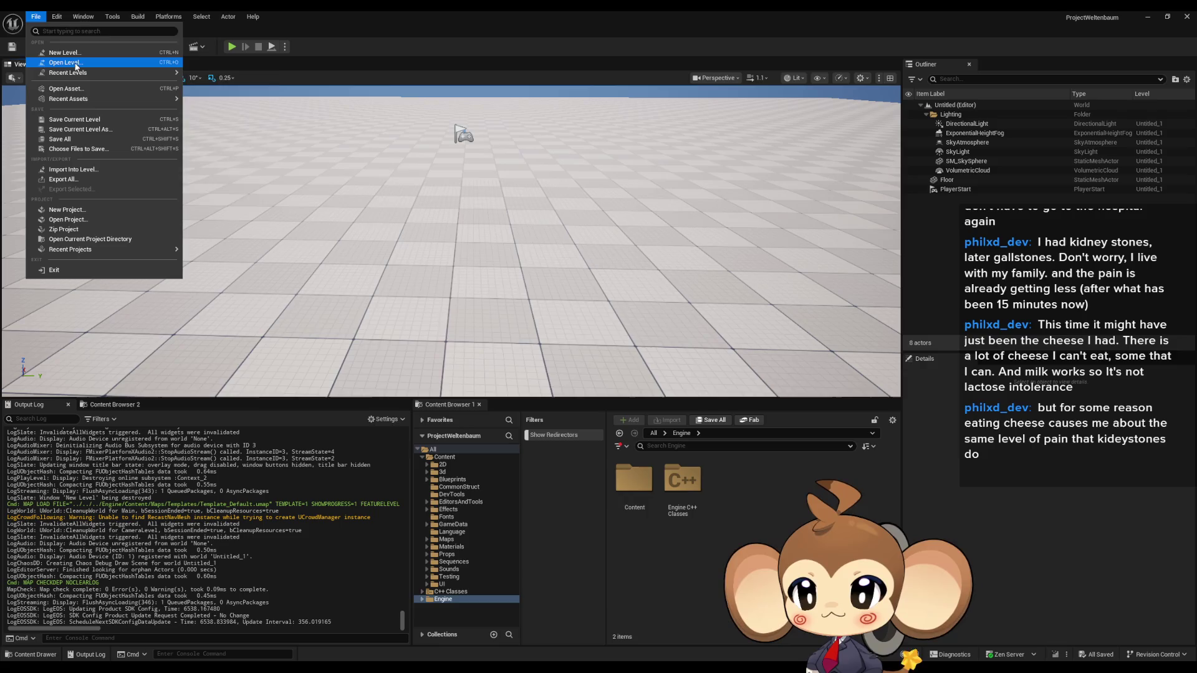
mouse_move(74, 76)
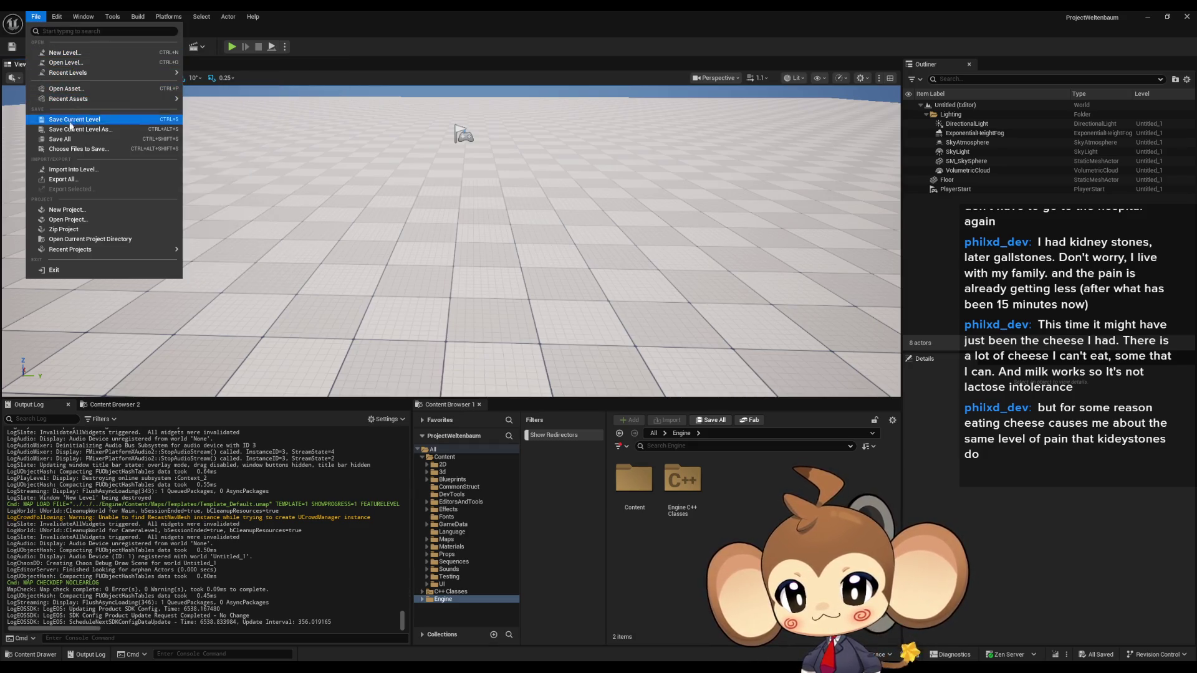
left_click(73, 210)
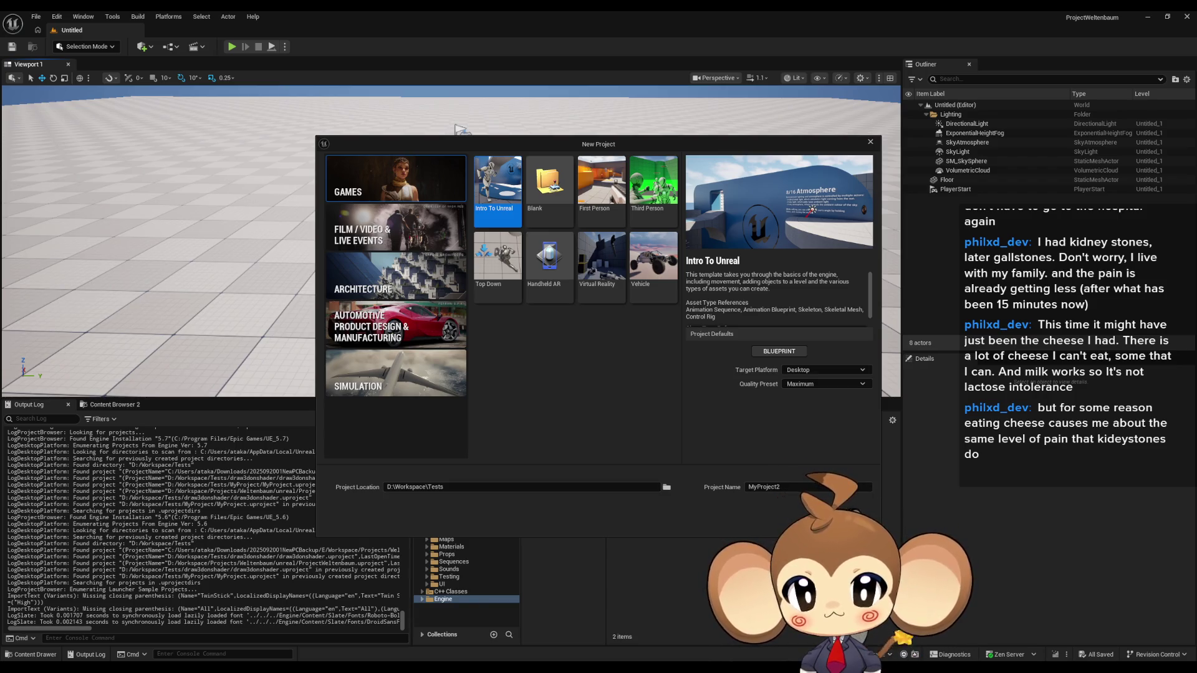
Create MyProject2 in D:\Workspace\Tests from the Intro To Unreal template
left_click(817, 517)
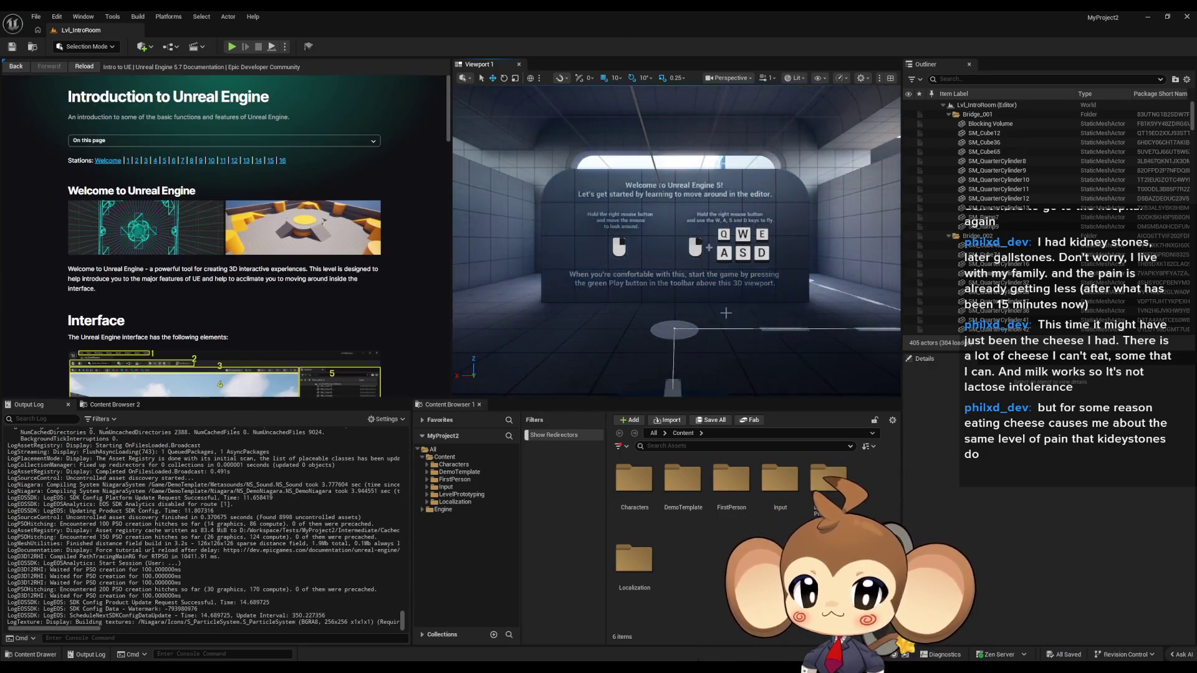
Play the intro level, eject from the player, and turn the player character 90 degrees
mouse_move(634, 256)
left_mouse_down()
mouse_move(626, 230)
mouse_move(595, 237)
left_mouse_up()
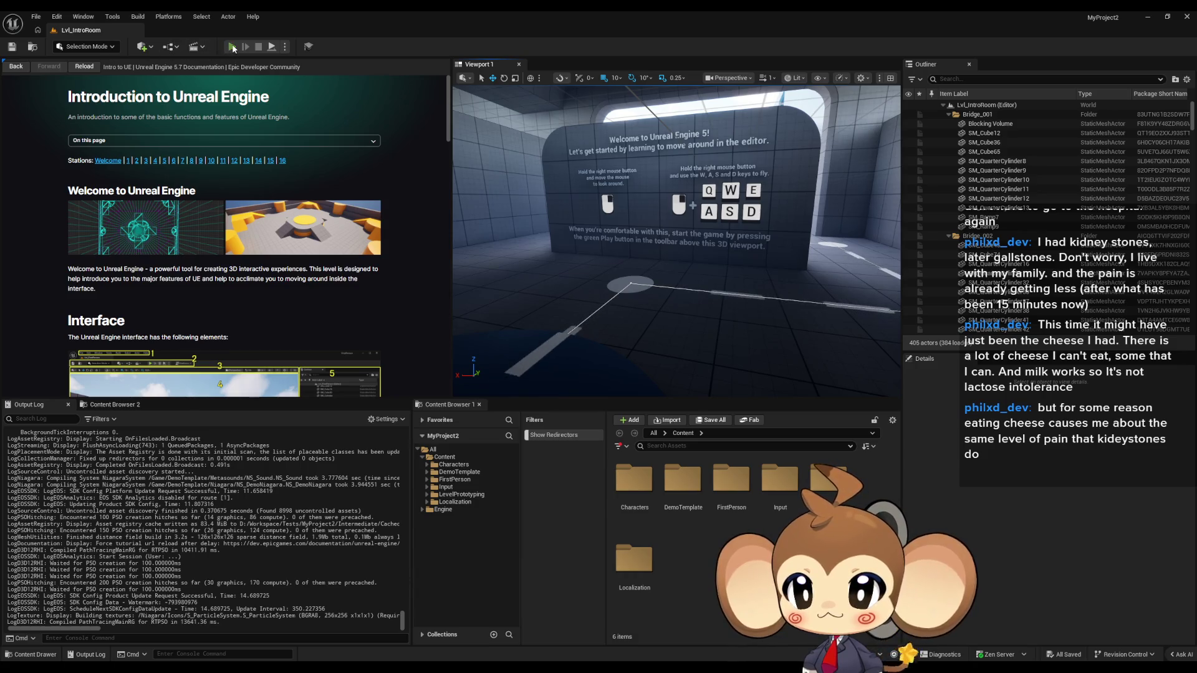
key("alt+p")
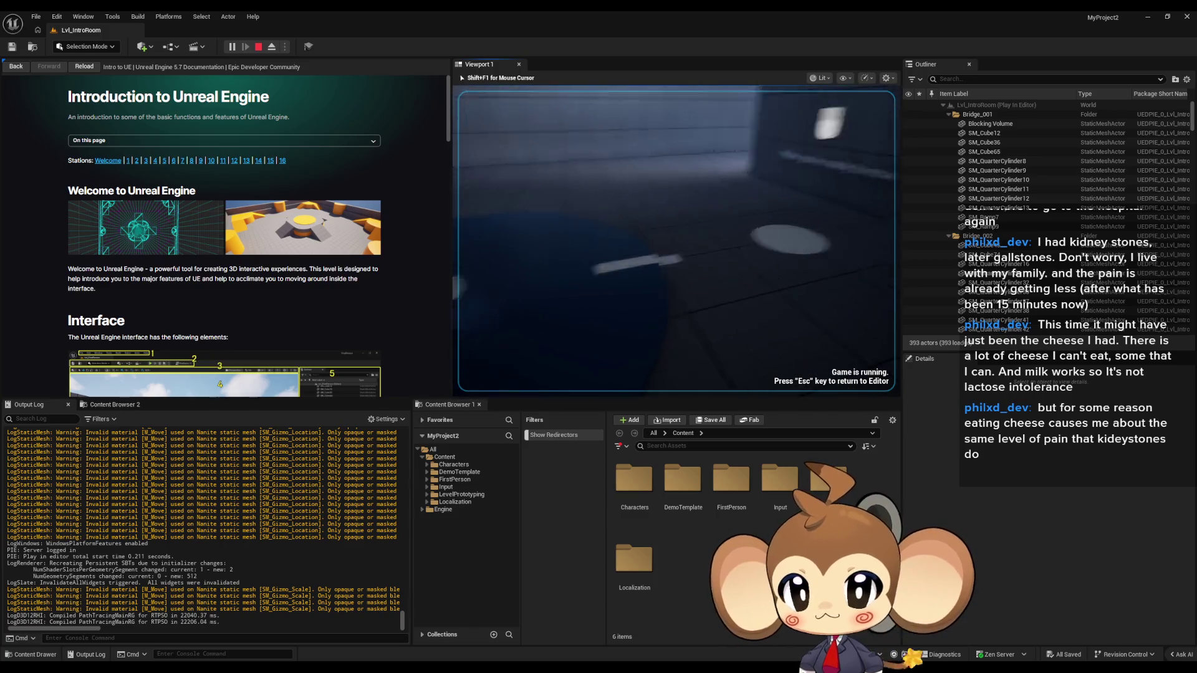
key("shift+F1")
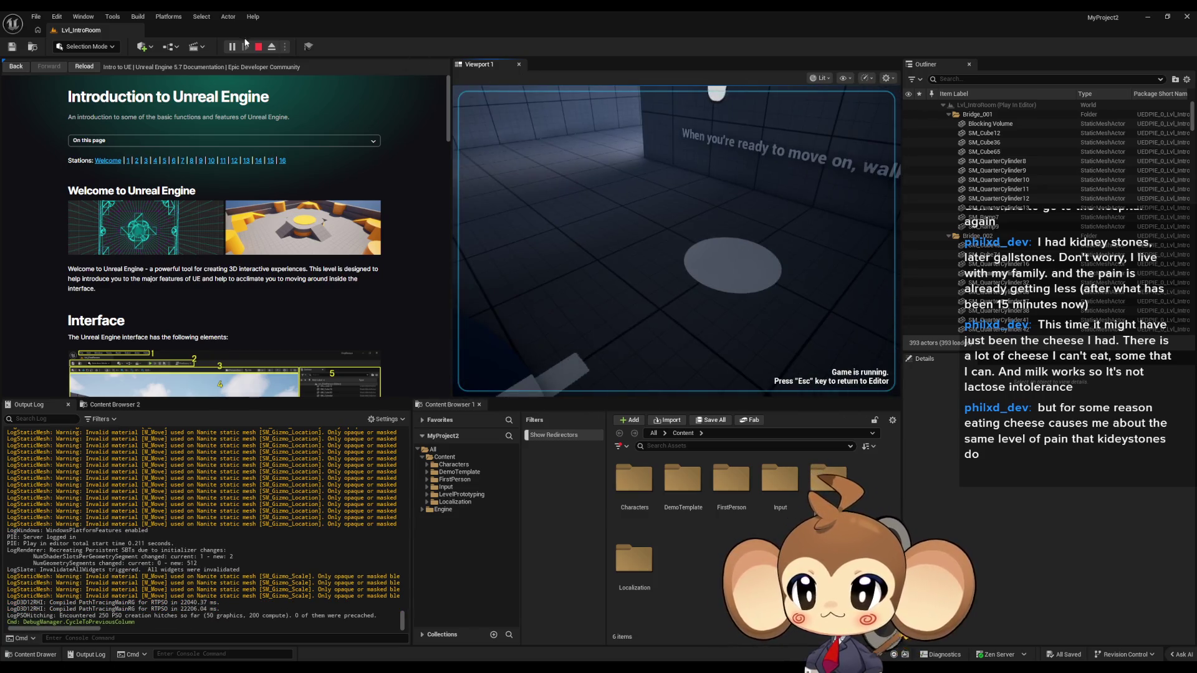
left_click(274, 48)
left_click(275, 48)
left_click(699, 247)
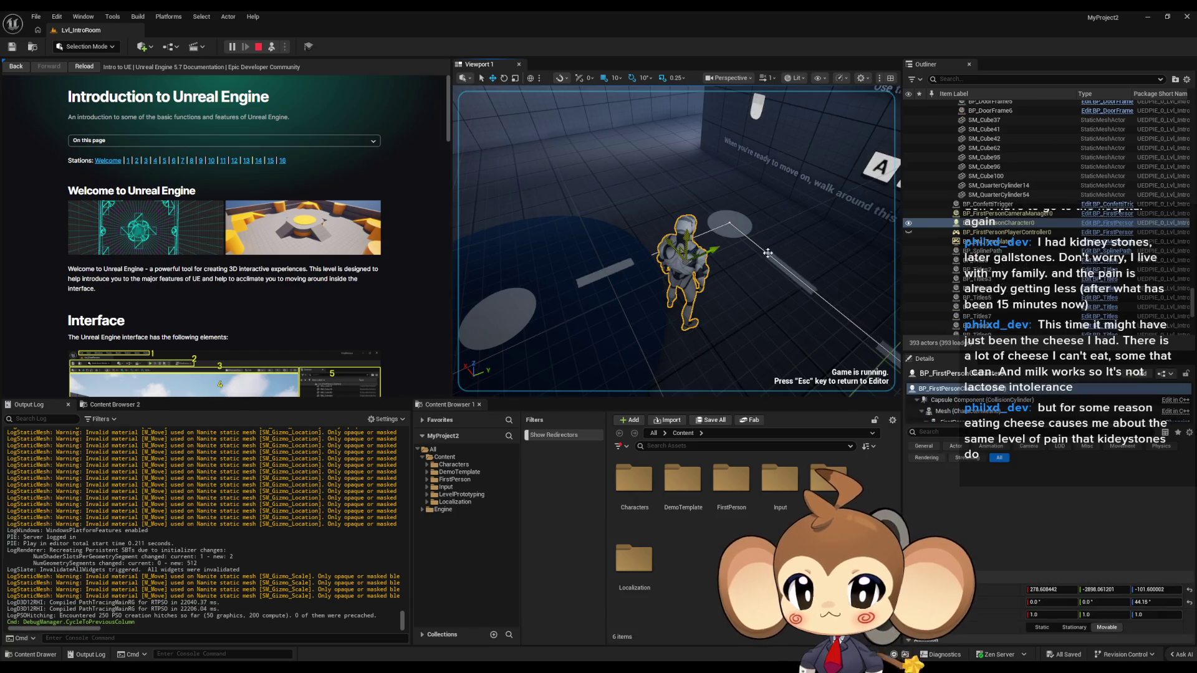
right_click(708, 256)
left_click(761, 361)
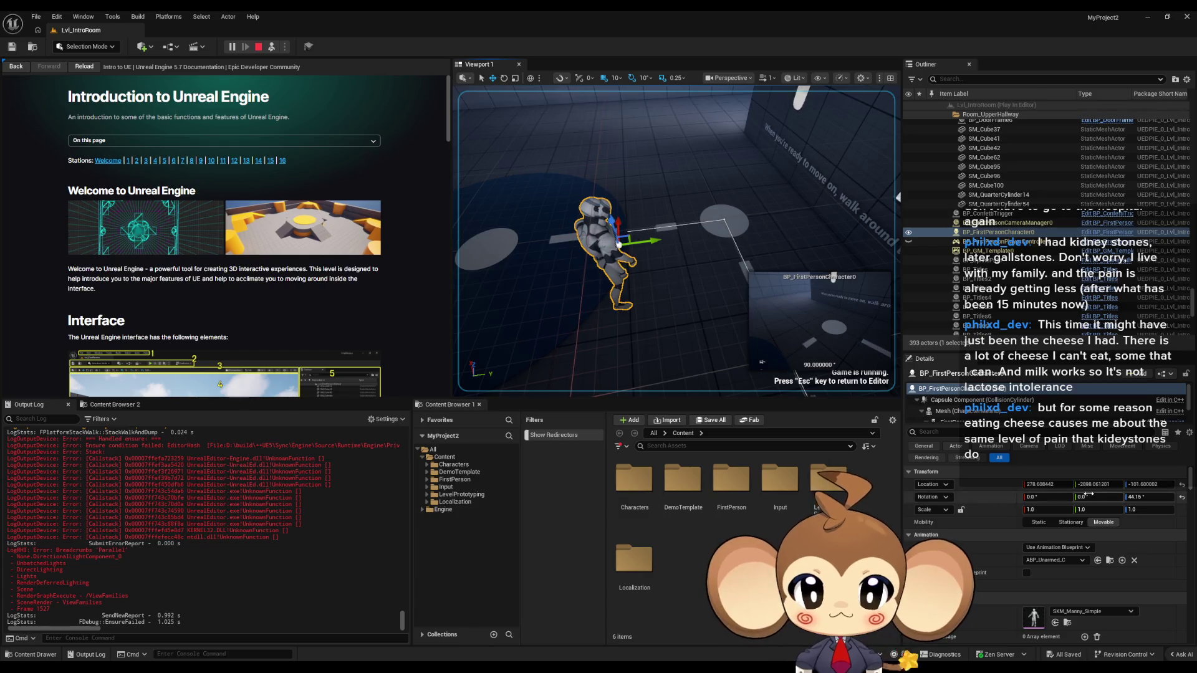
Browse the SKM_Quinn_Simple and SKM_Manny_Simple meshes, open the Rigs folder, and stop play
left_click(1068, 623)
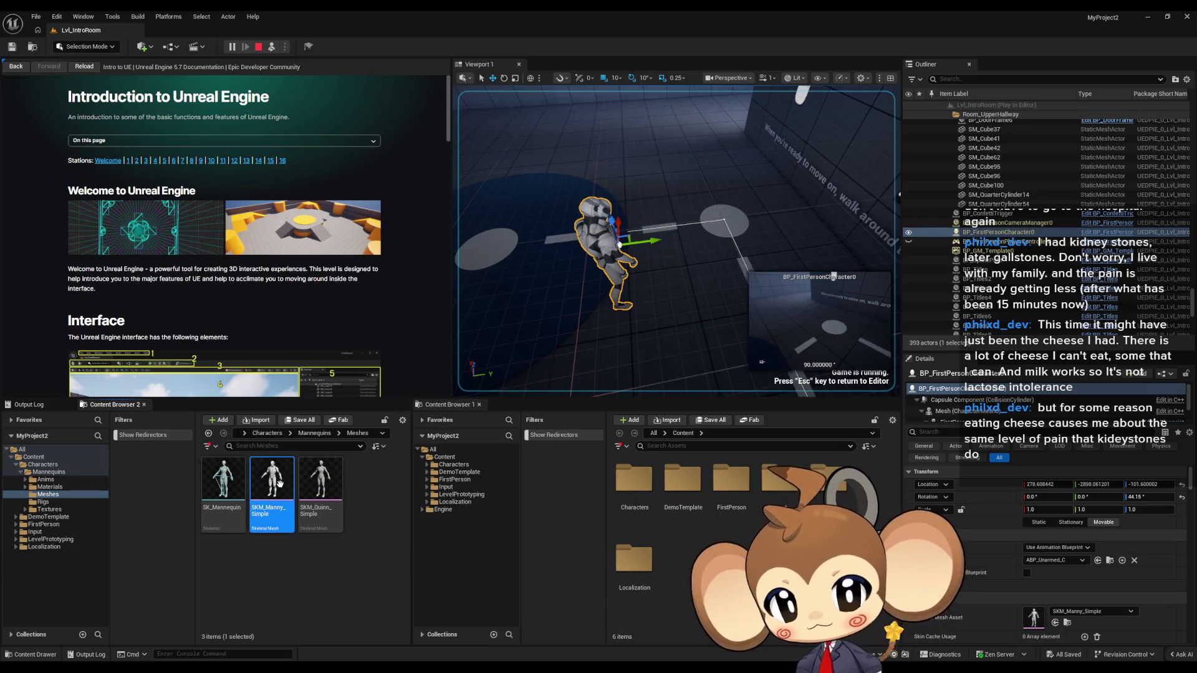
mouse_move(280, 483)
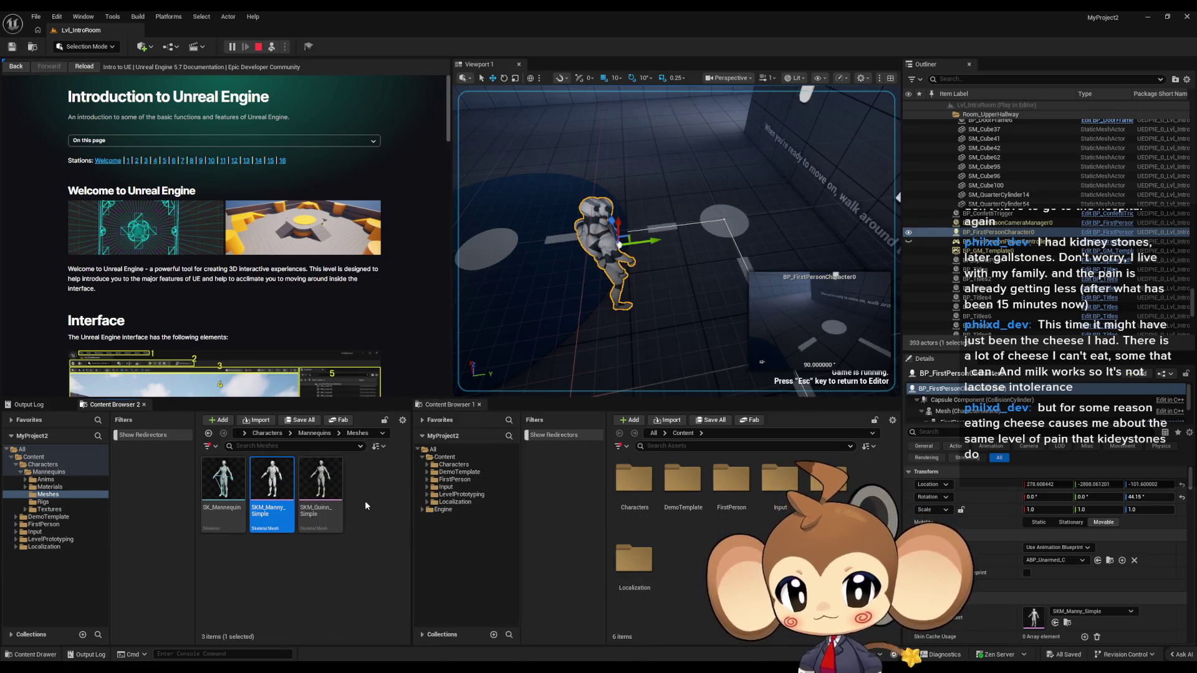
left_click(323, 491)
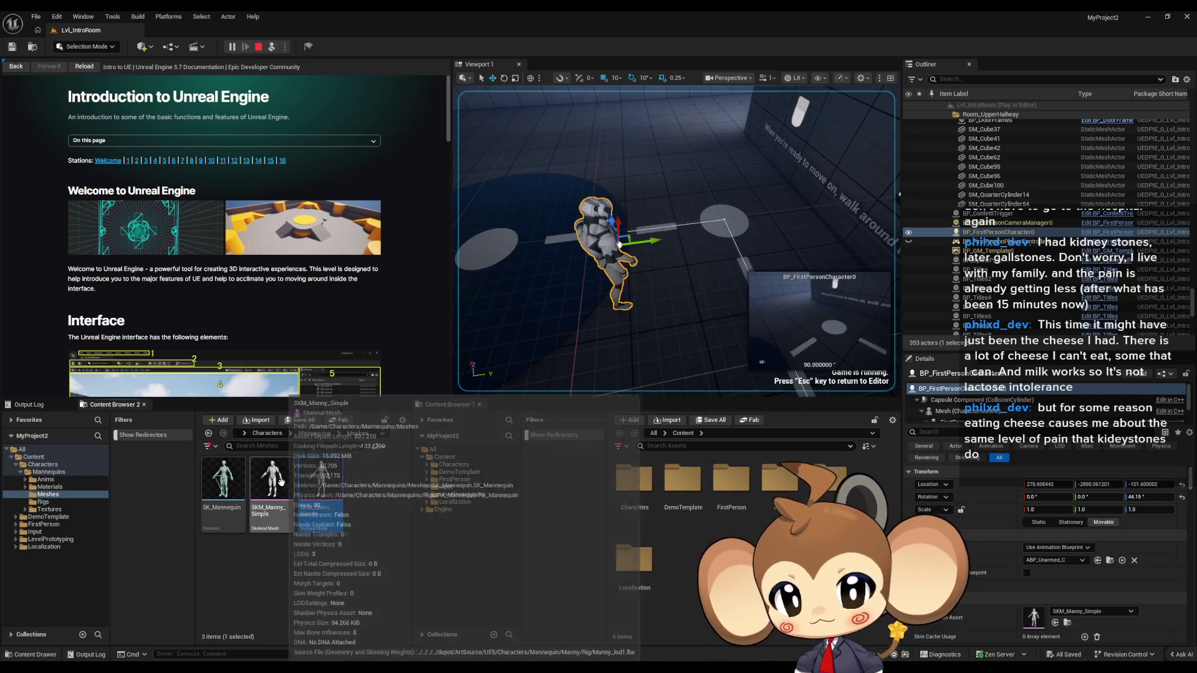
left_click(282, 482)
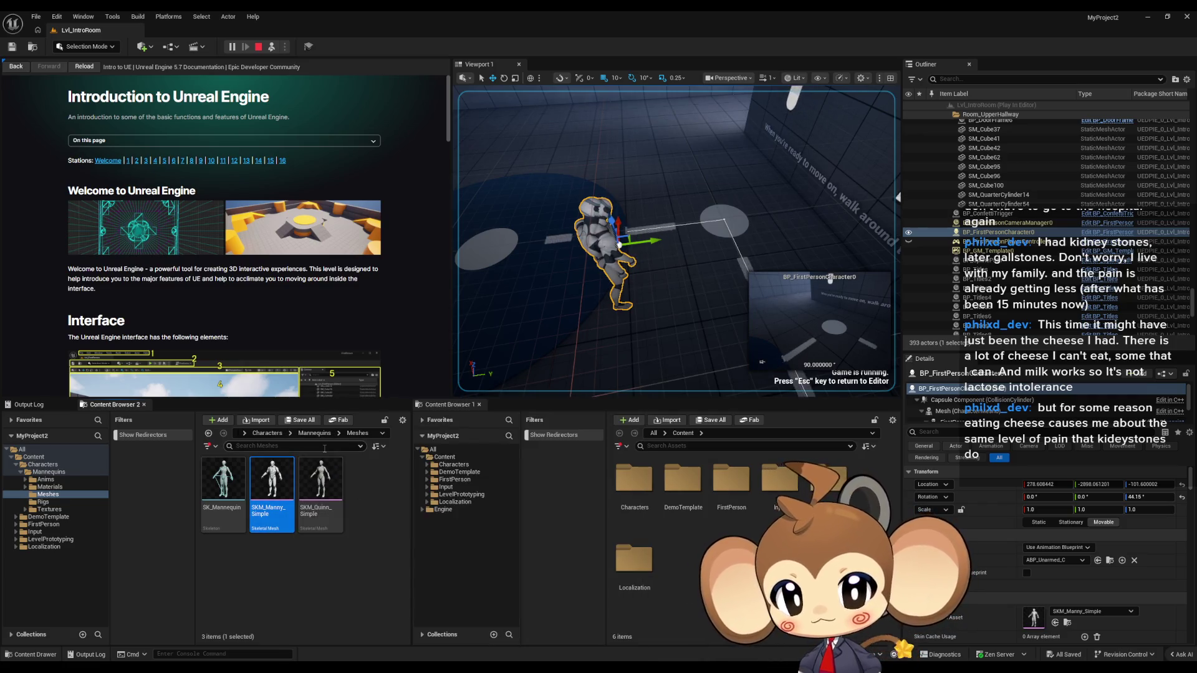
mouse_move(319, 460)
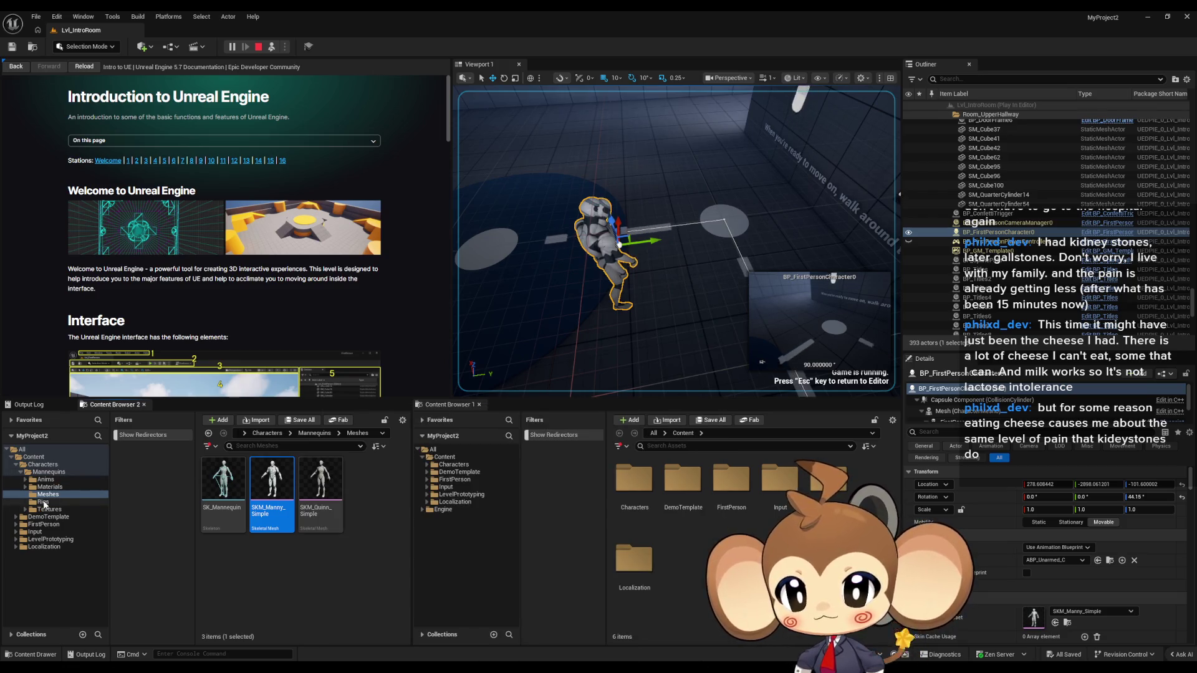
left_click(43, 502)
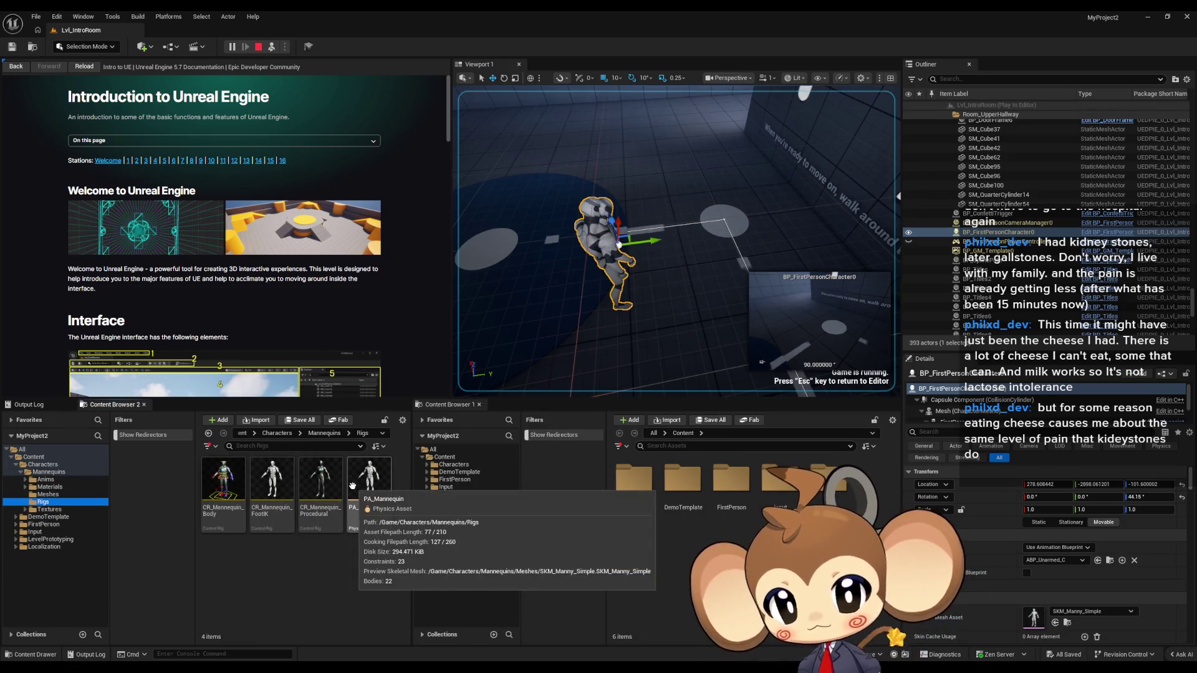
left_click(258, 47)
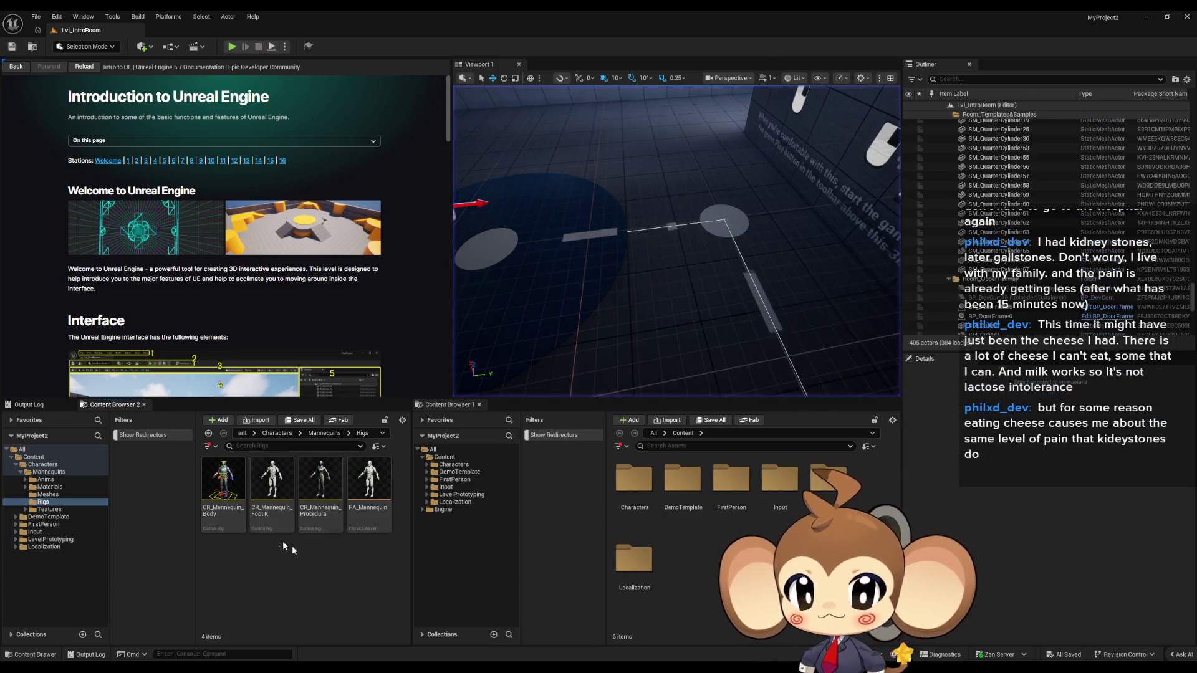
Open the CR_Mannequin_Body control rig and frame the mannequin's foot controls
double_click(231, 479)
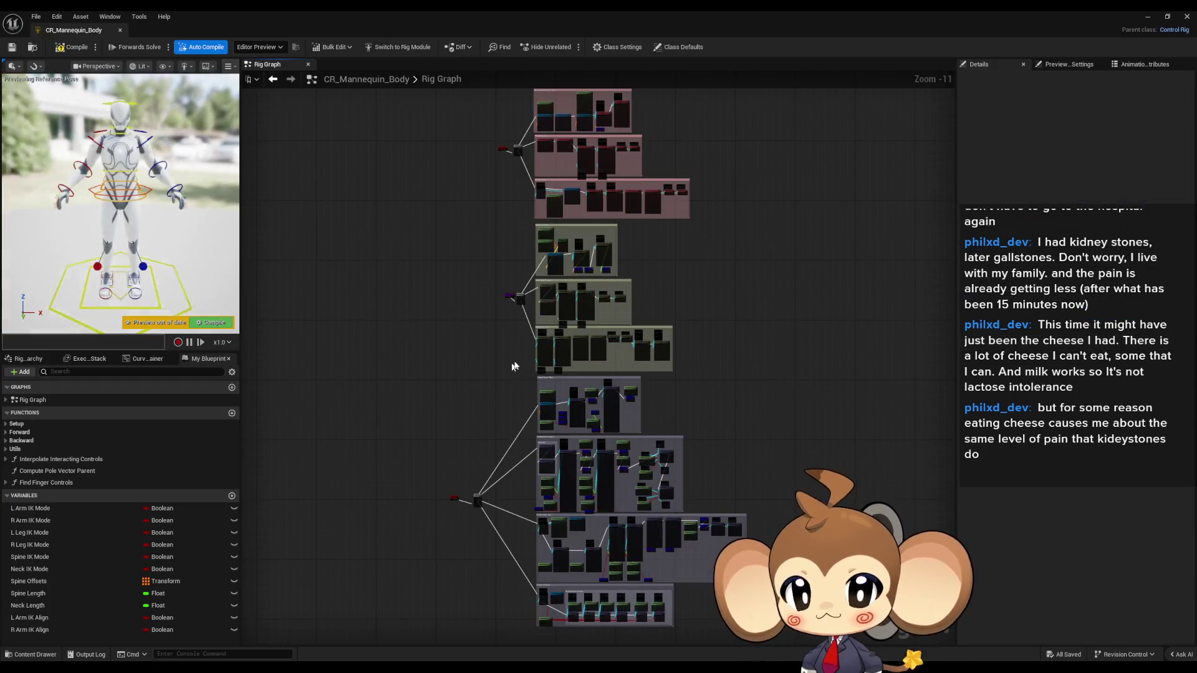
scroll(121, 202, "up", 5)
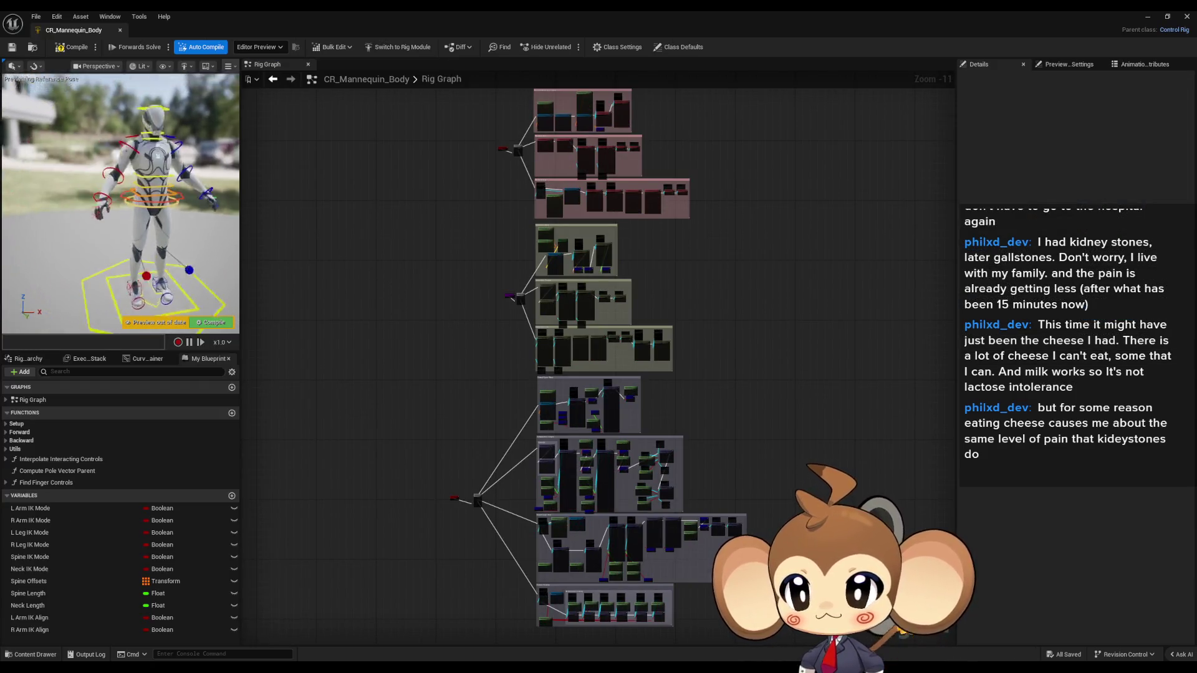
mouse_move(189, 112)
left_mouse_down()
mouse_move(189, 162)
mouse_move(189, 113)
left_mouse_up()
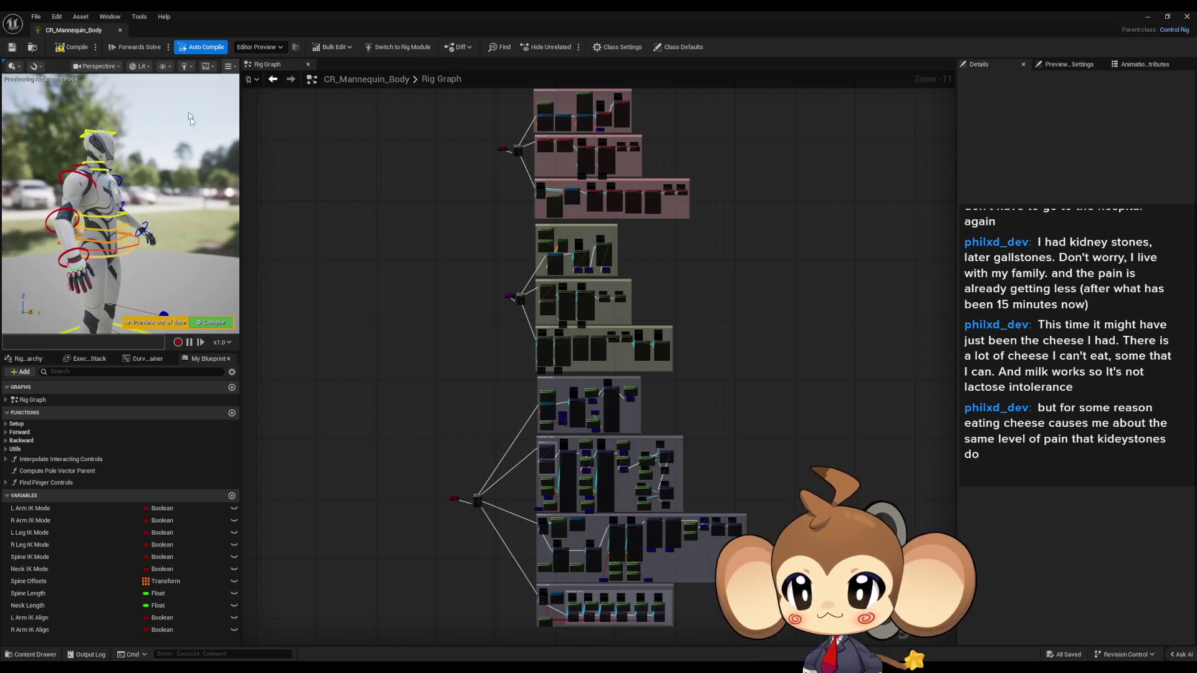
left_click_drag(240, 245, 444, 244)
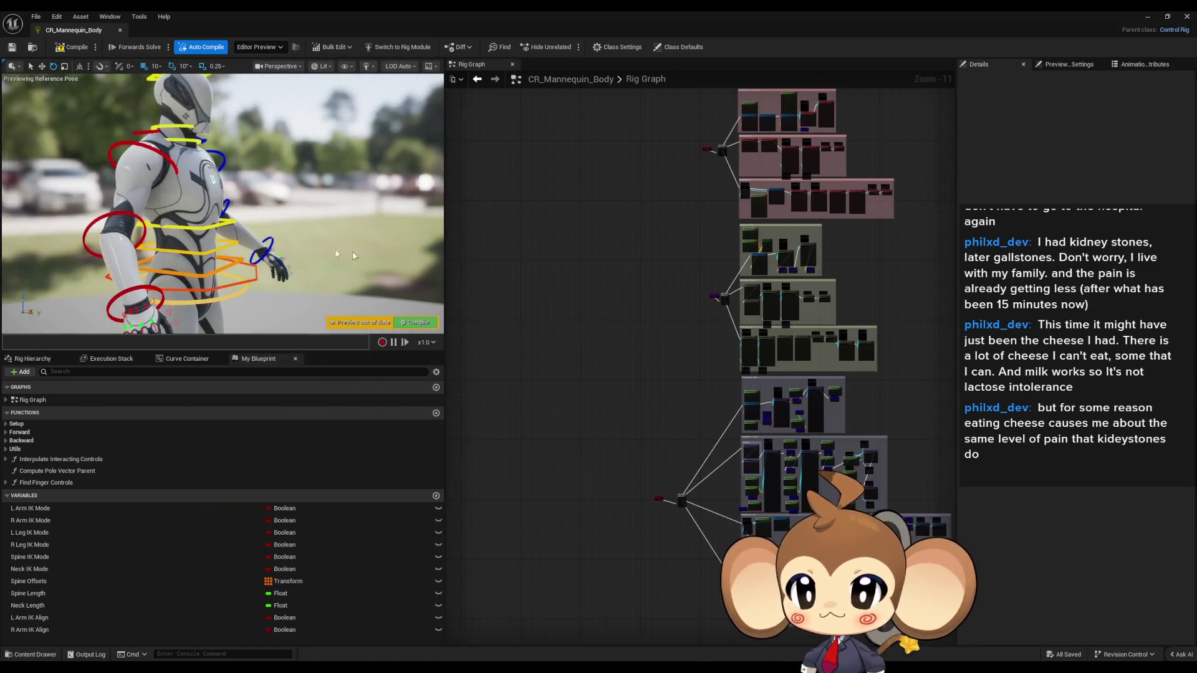
scroll(251, 267, "up", 2)
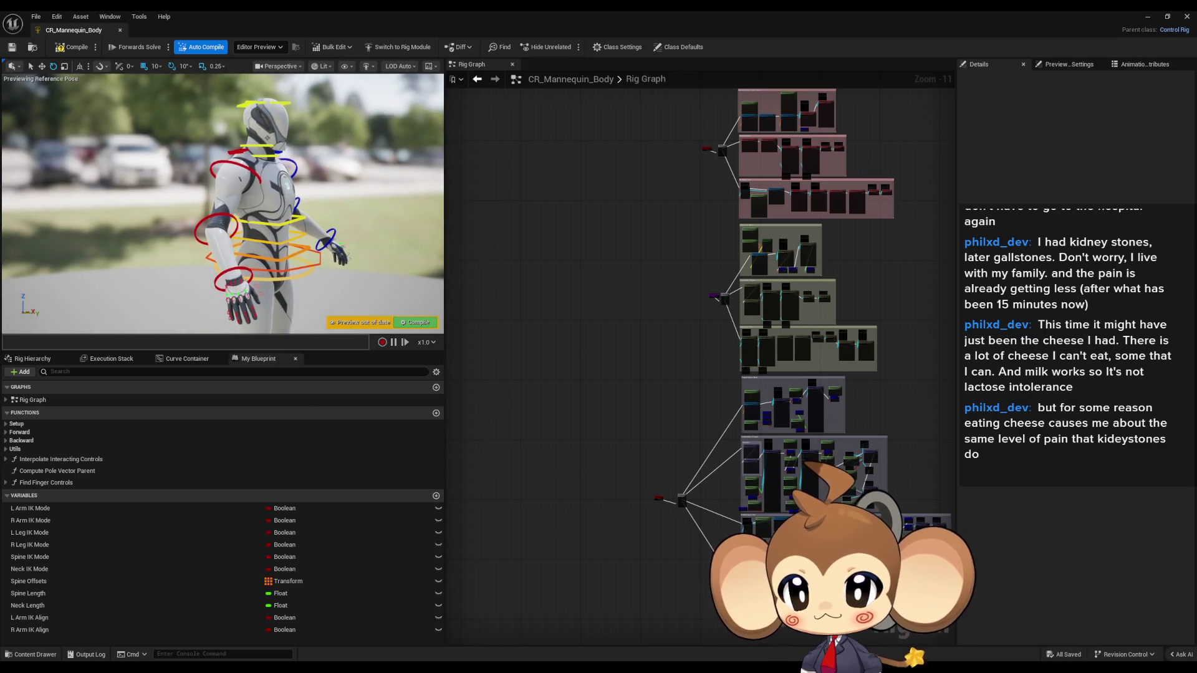
left_click(236, 268)
key("f")
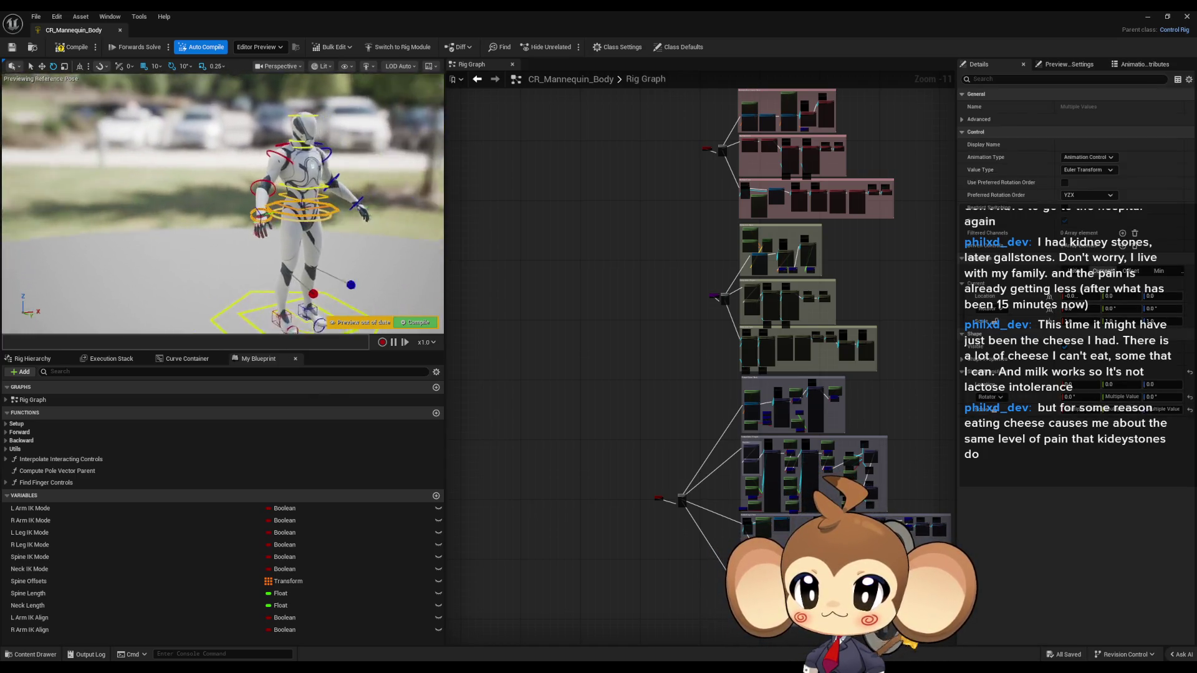
scroll(330, 241, "down", 3)
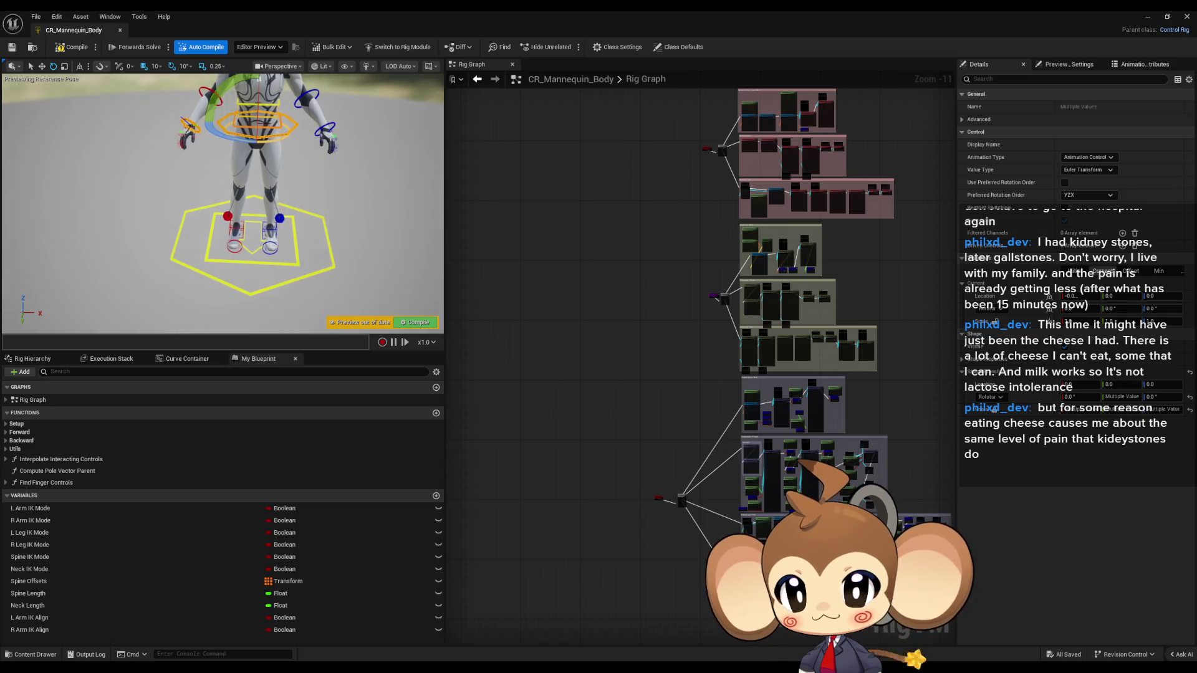
mouse_move(63, 74)
left_mouse_down()
mouse_move(137, 76)
mouse_move(64, 73)
left_mouse_up()
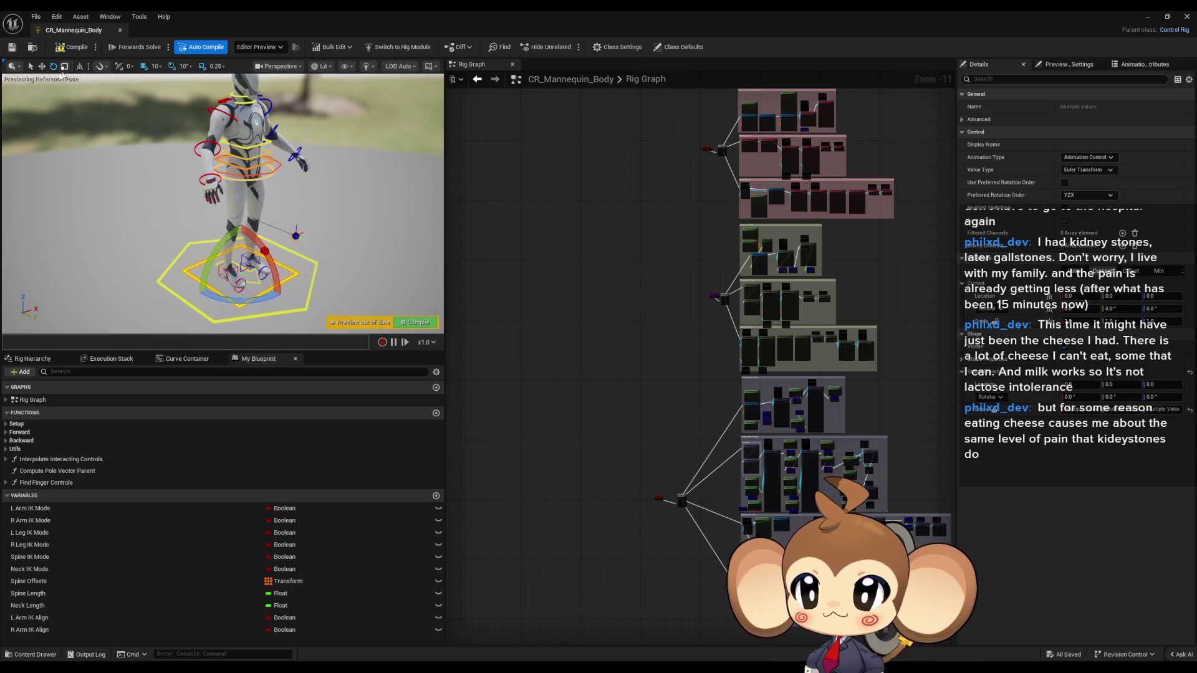
Lower the left leg pole target leg_l_pv_ik_ctrl with the Move gizmo
left_click(43, 66)
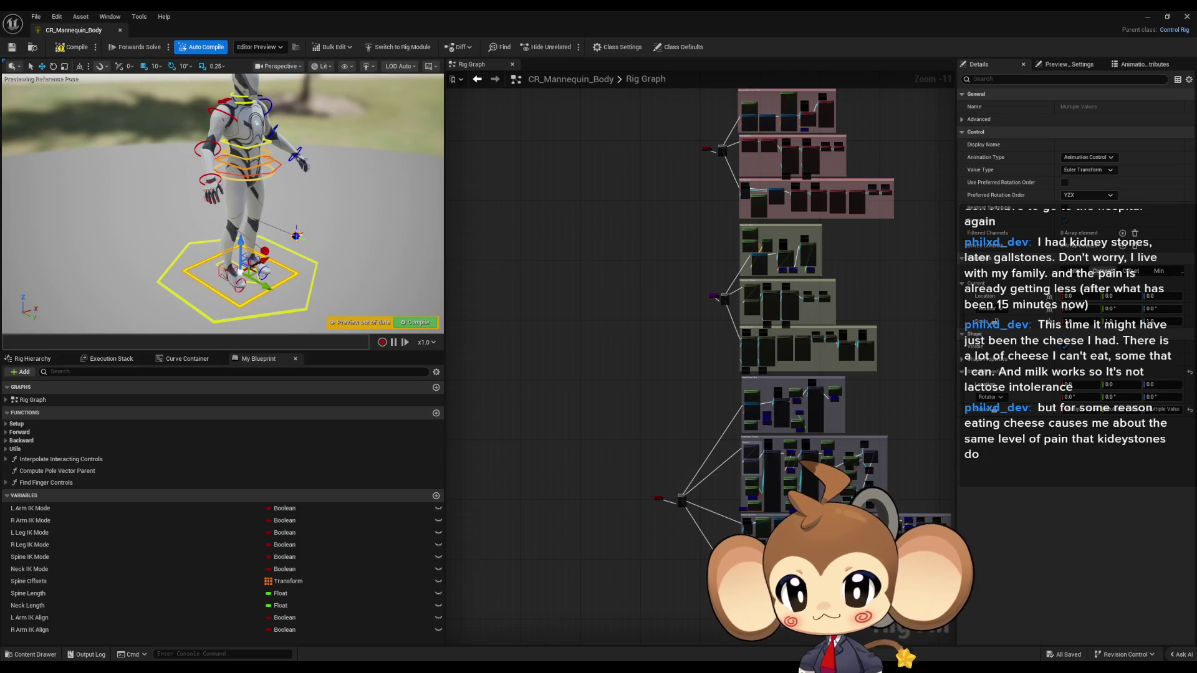
left_click(297, 233)
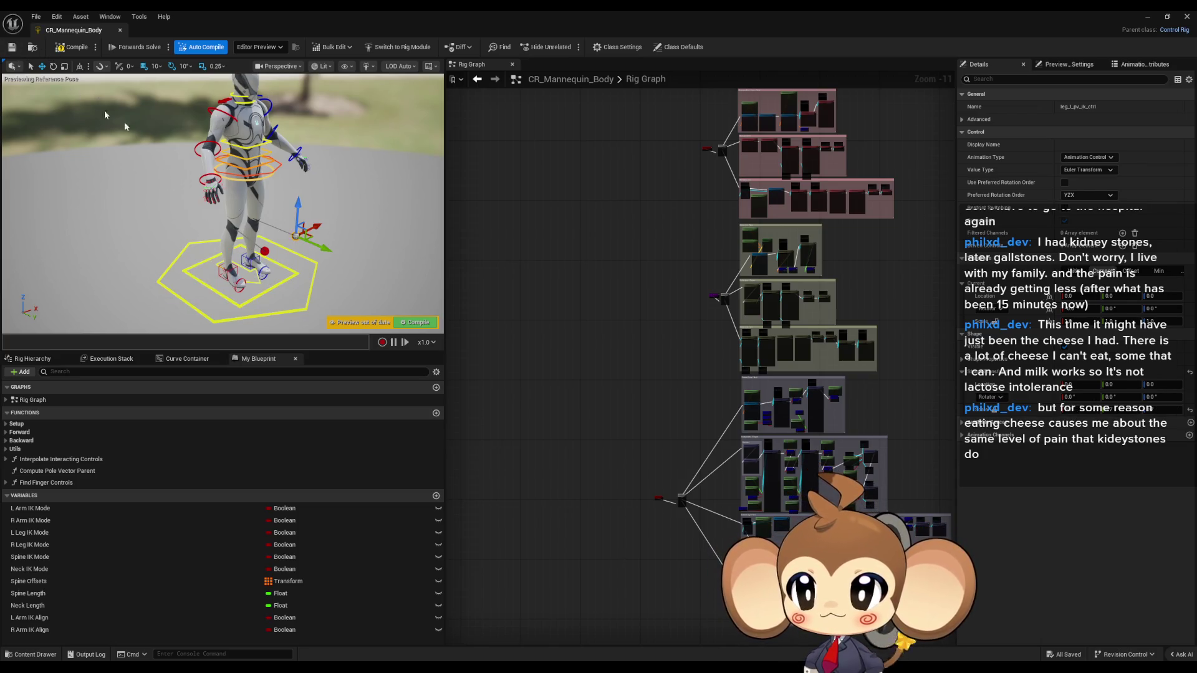
left_click_drag(301, 181, 299, 205)
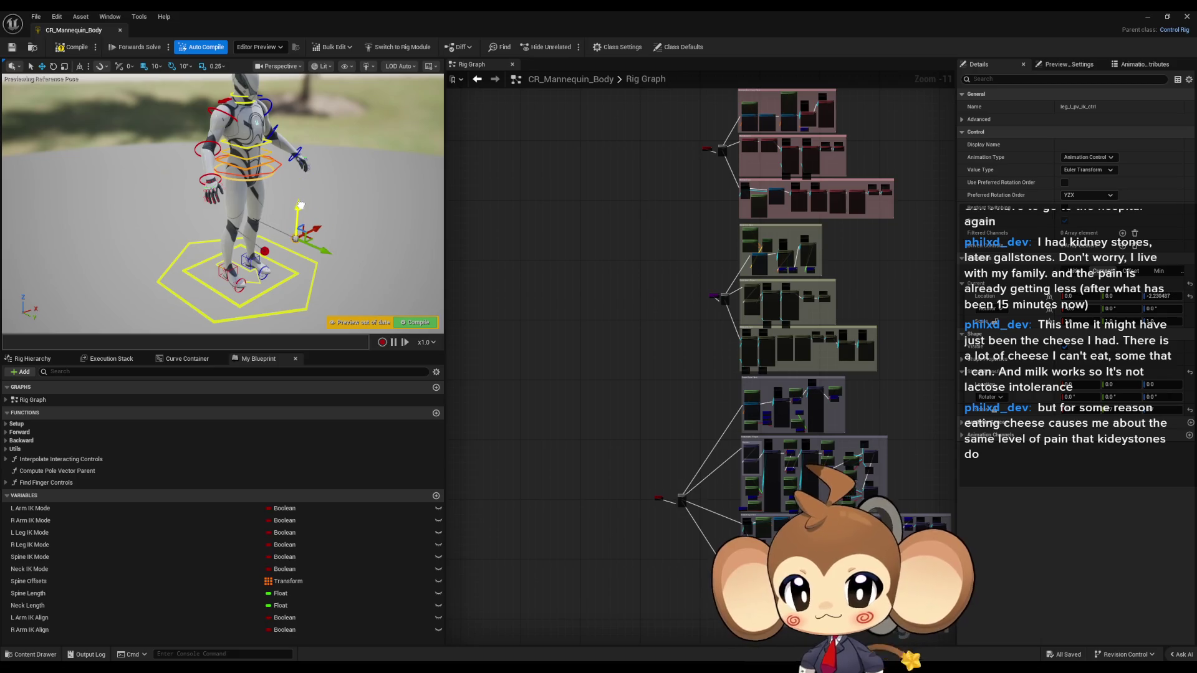
mouse_move(323, 251)
left_mouse_down()
mouse_move(352, 273)
mouse_move(274, 237)
mouse_move(336, 262)
mouse_move(314, 253)
left_mouse_up()
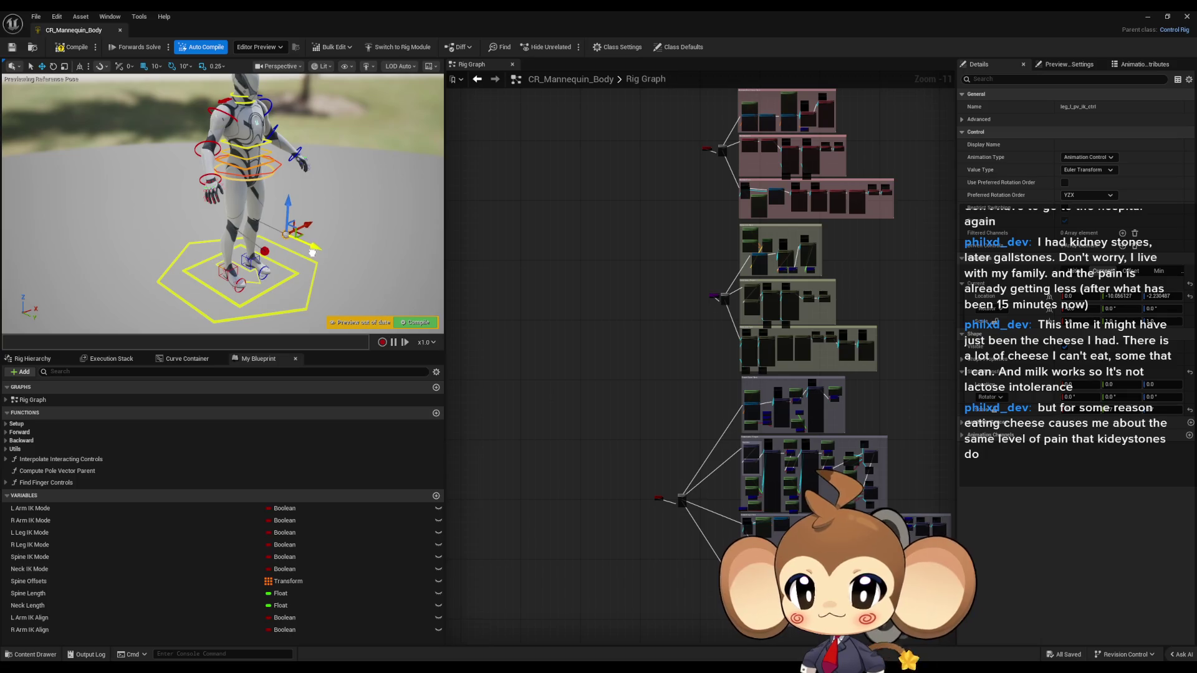
Raise foot_roll_l_ctrl and lift foot_l_ik_ctrl off the ground toward the body
left_click(265, 273)
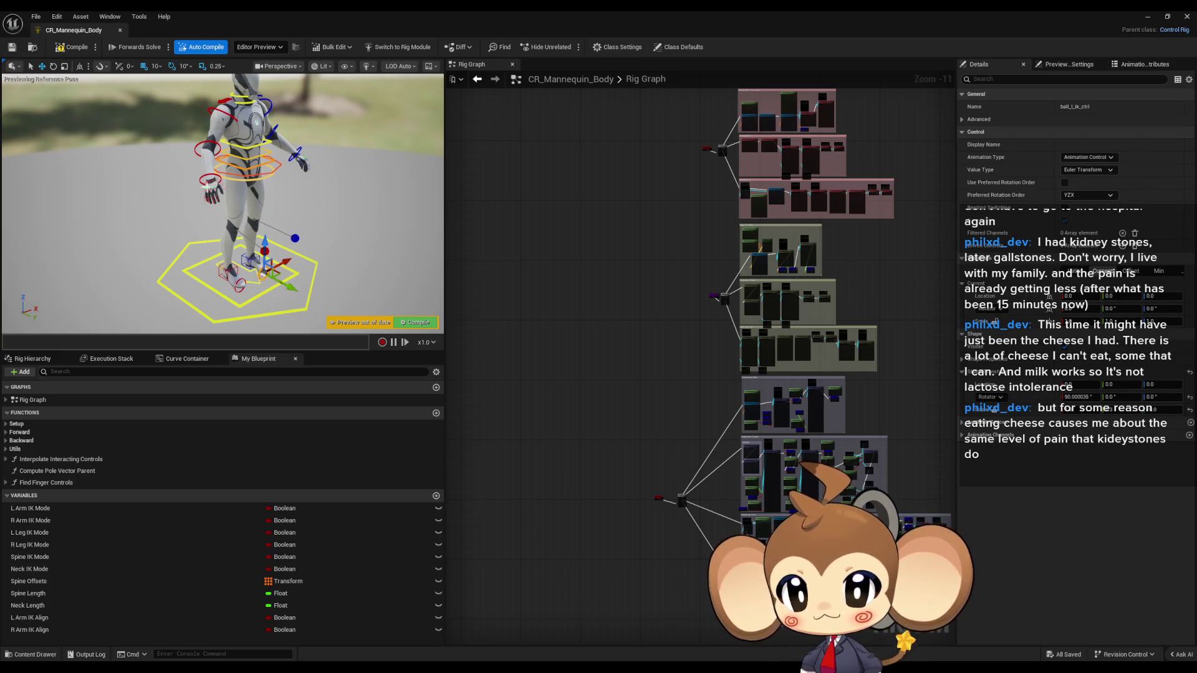
key("f")
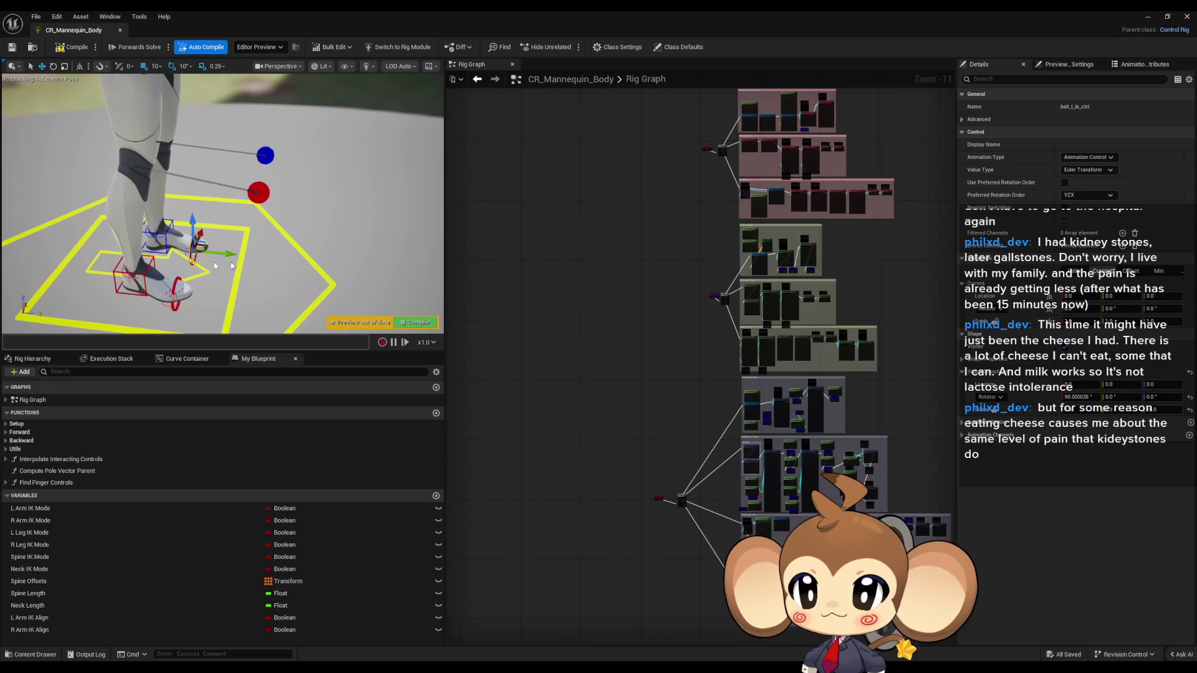
left_click(159, 235)
left_click_drag(148, 238, 183, 217)
left_click(158, 247)
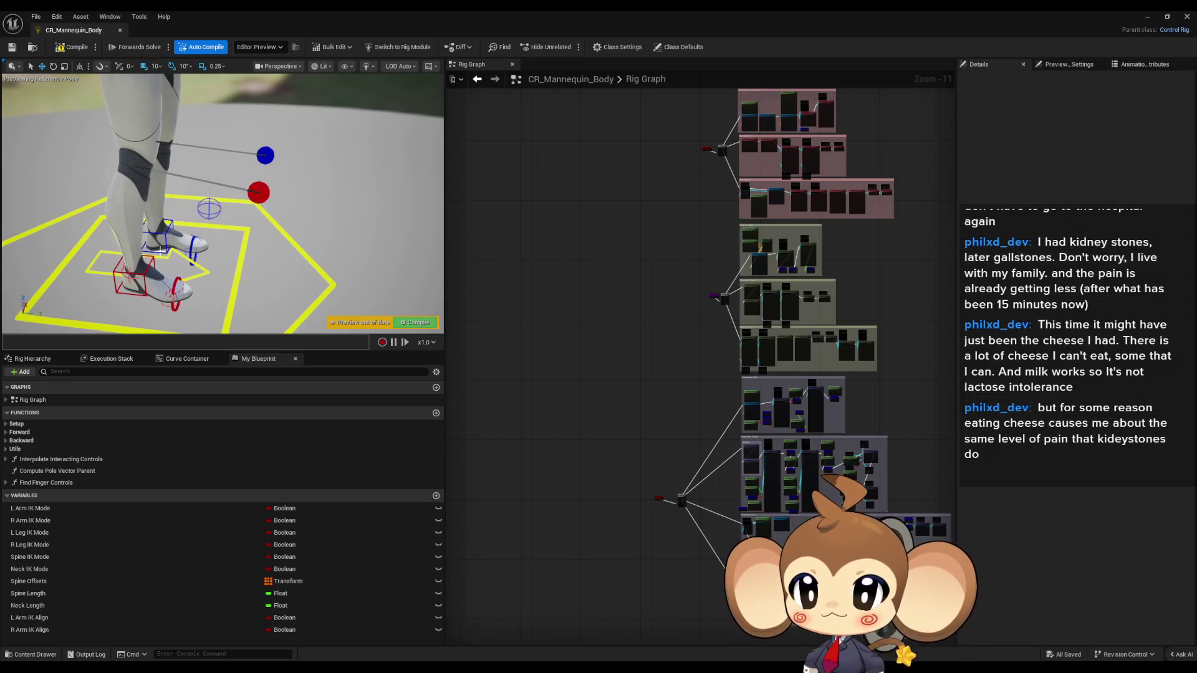
mouse_move(167, 224)
left_mouse_down()
mouse_move(268, 196)
mouse_move(299, 168)
left_mouse_up()
scroll(239, 285, "down", 3)
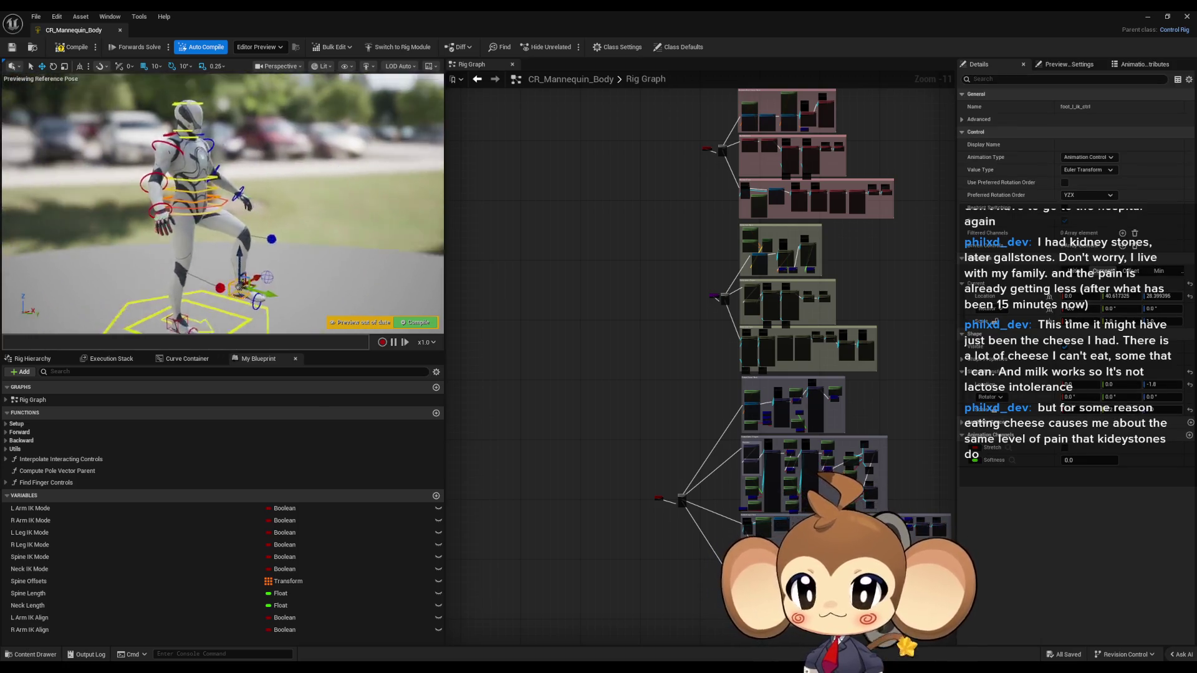
scroll(281, 219, "up", 5)
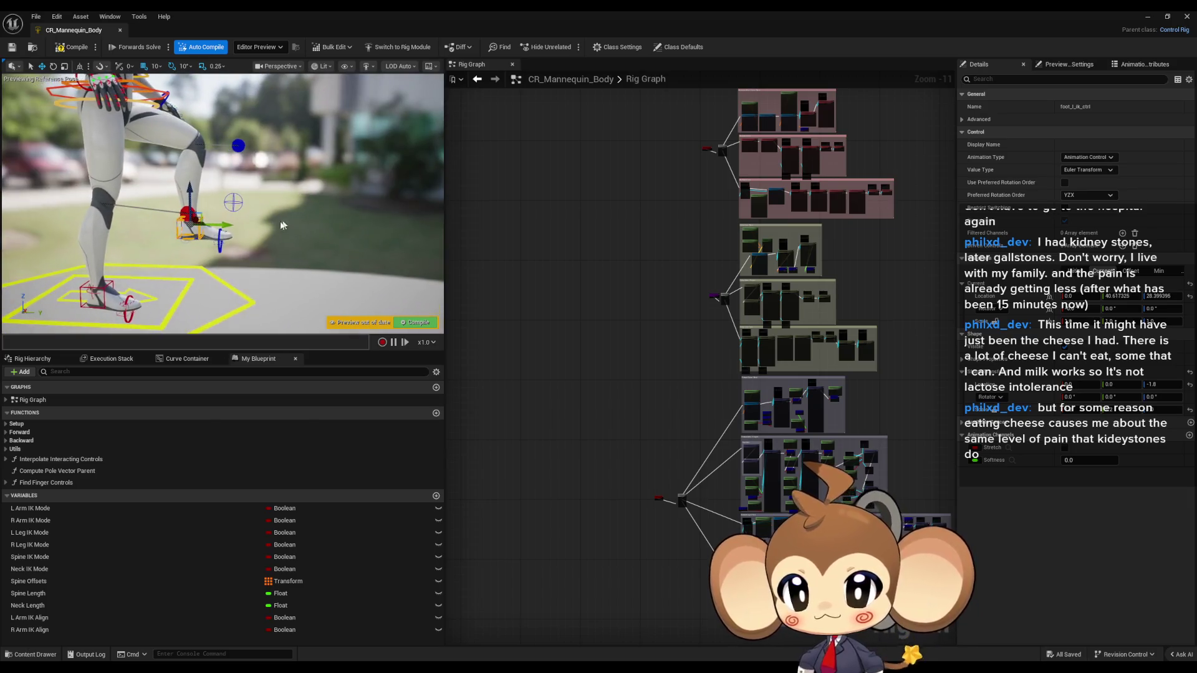
left_click_drag(199, 216, 133, 210)
key("f")
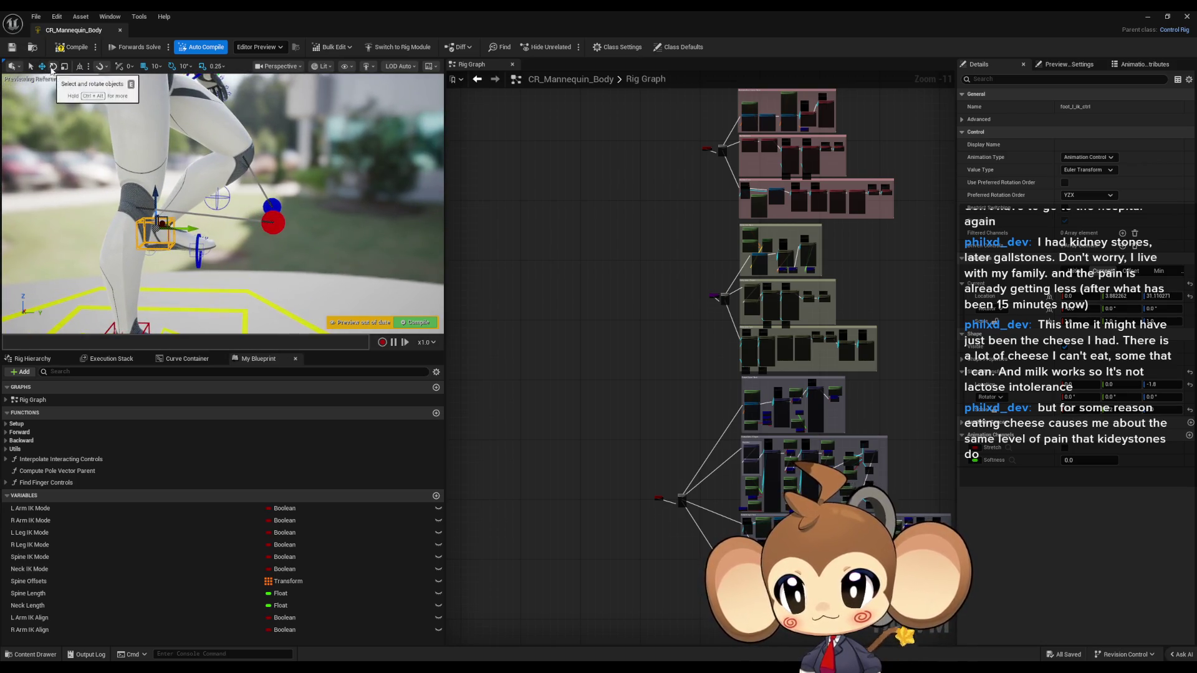
Rotate the left foot IK control by about 20 degrees and a bit further
left_click(53, 66)
mouse_move(168, 182)
left_mouse_down()
mouse_move(181, 171)
mouse_move(163, 205)
left_mouse_up()
mouse_move(250, 262)
left_mouse_down()
mouse_move(287, 249)
mouse_move(208, 232)
left_mouse_up()
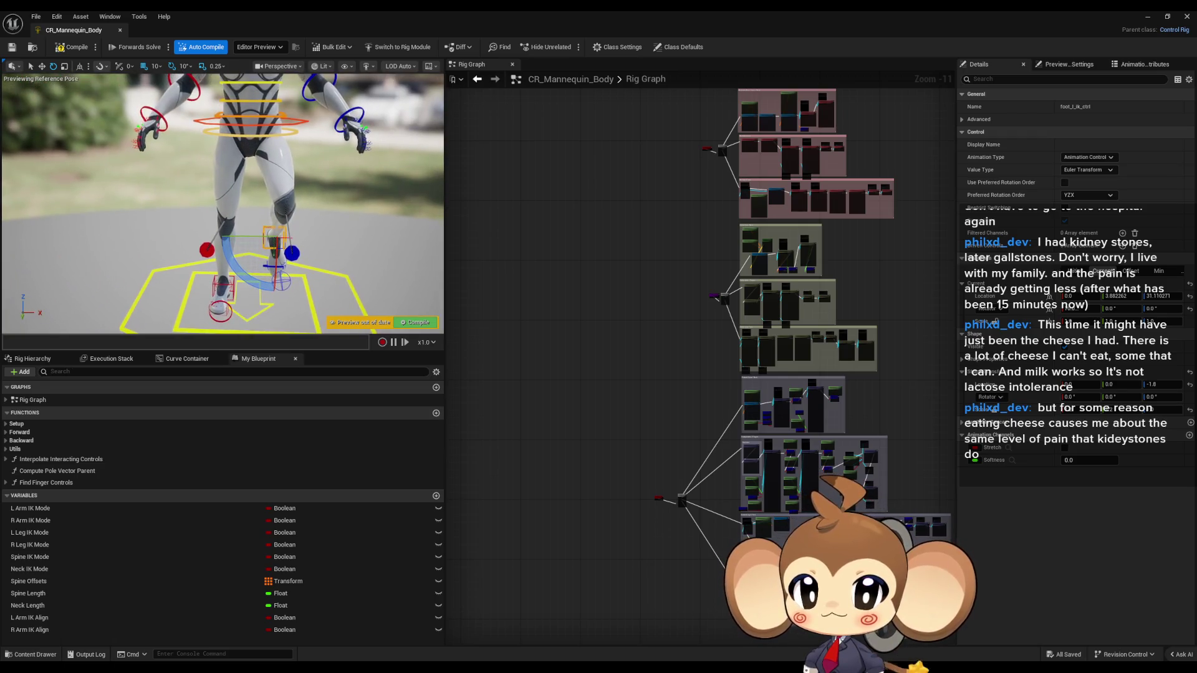
left_click_drag(332, 180, 340, 141)
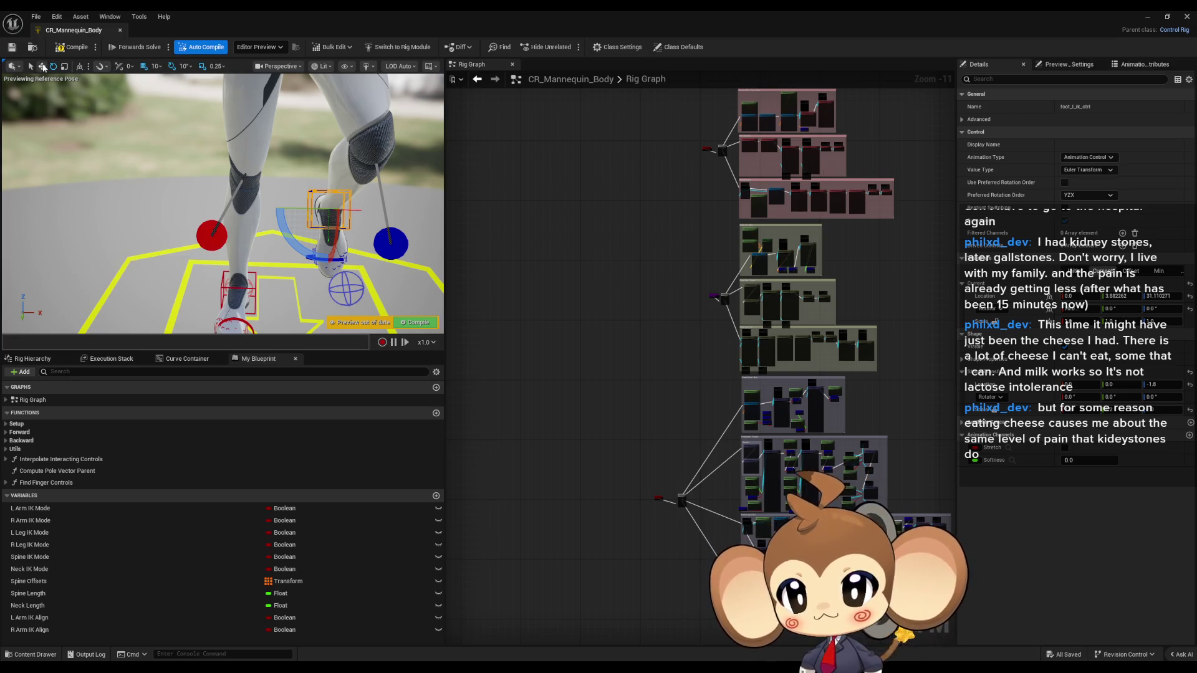
Nudge the left foot control slightly left, then close the CR_Mannequin_Body editor
left_click(42, 66)
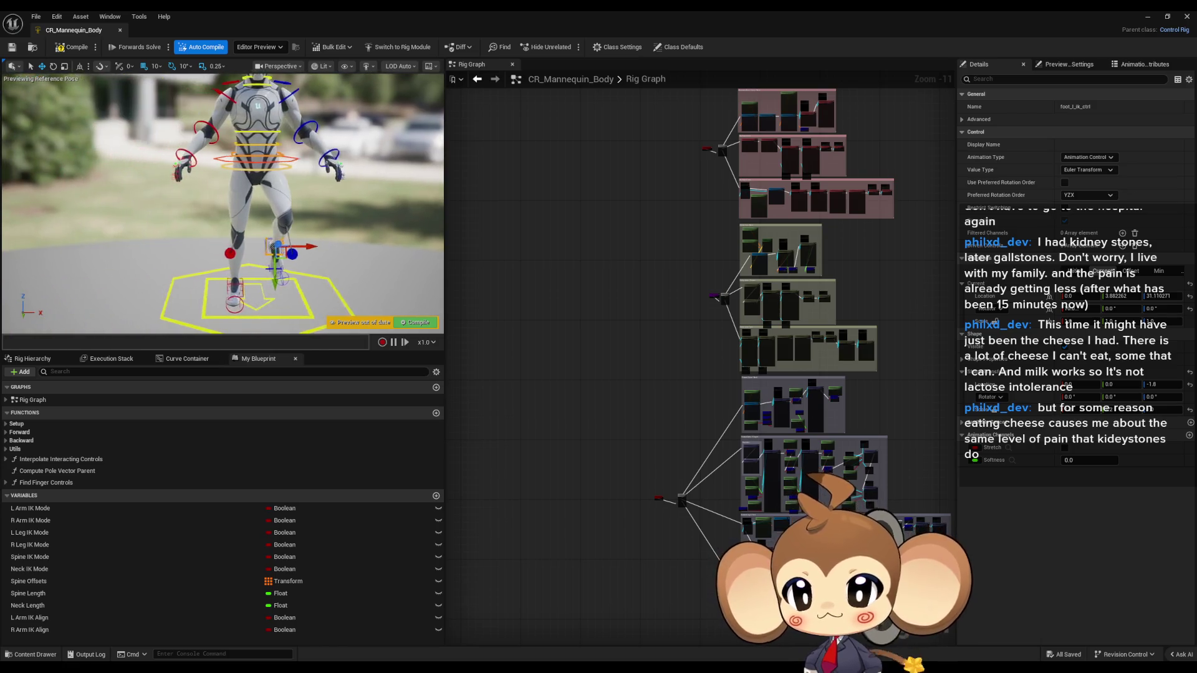
left_click_drag(370, 297, 355, 296)
left_click_drag(322, 245, 308, 246)
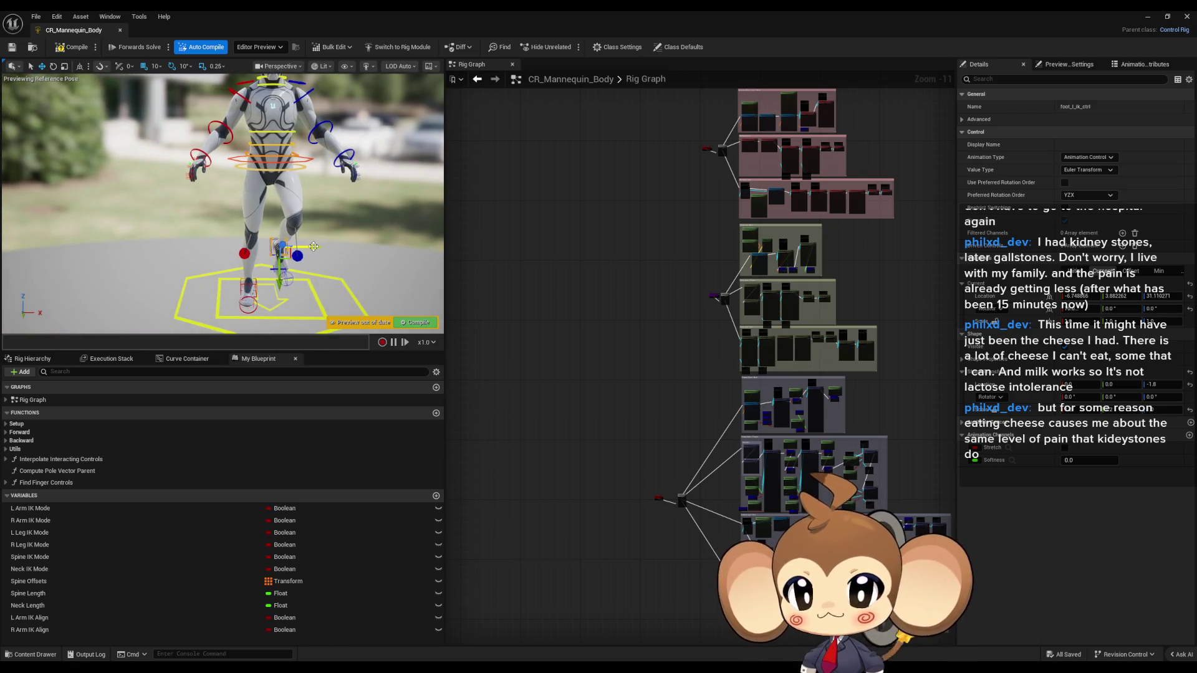
left_click_drag(374, 202, 317, 202)
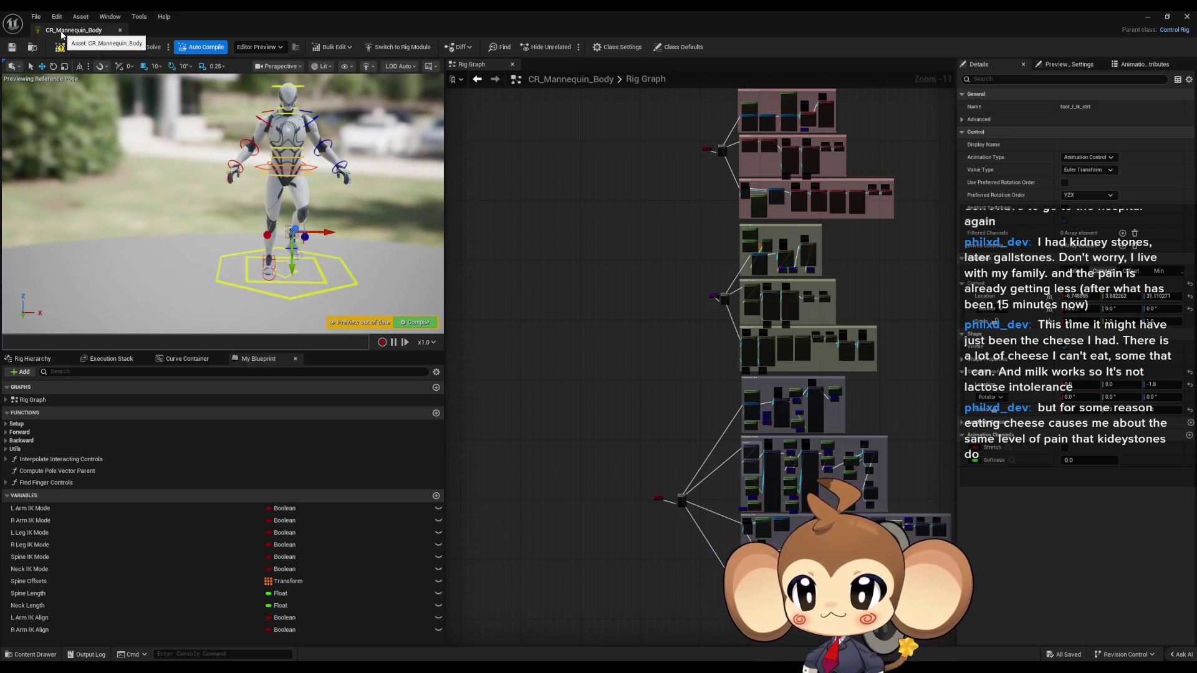
left_click(121, 30)
left_click_drag(779, 346, 773, 393)
Create a new Basic level without saving the intro room, and place CR_Mannequin_Body in it
mouse_move(224, 487)
left_mouse_down()
mouse_move(484, 308)
mouse_move(649, 225)
left_mouse_up()
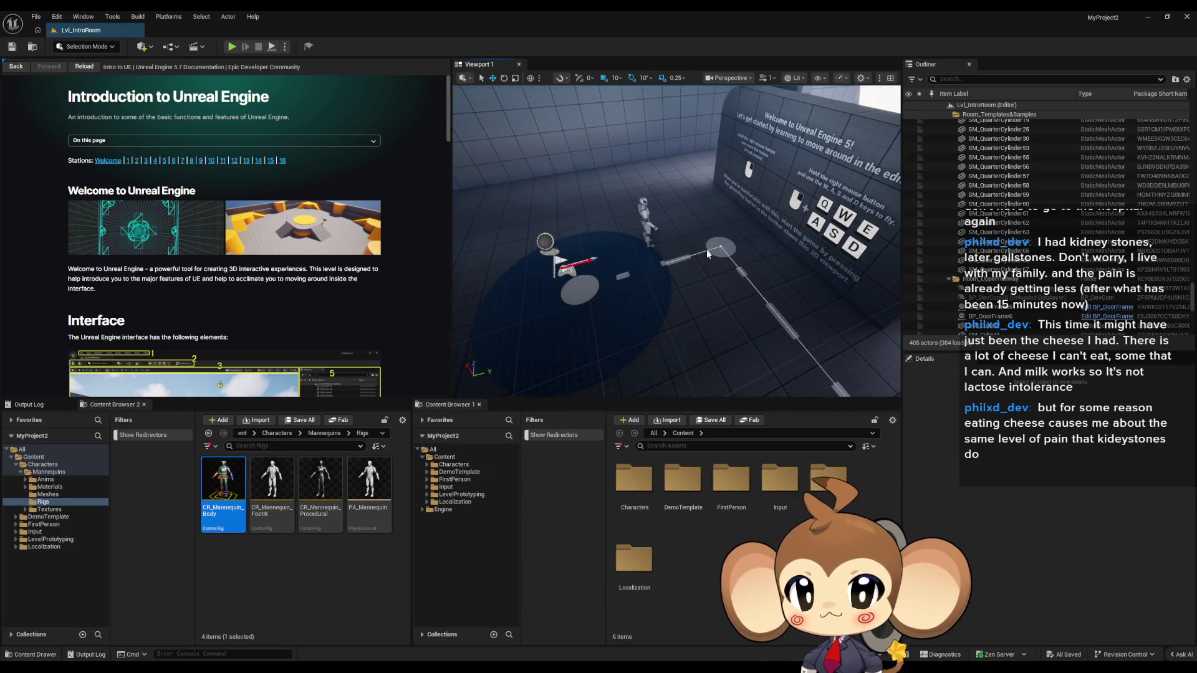
key("f")
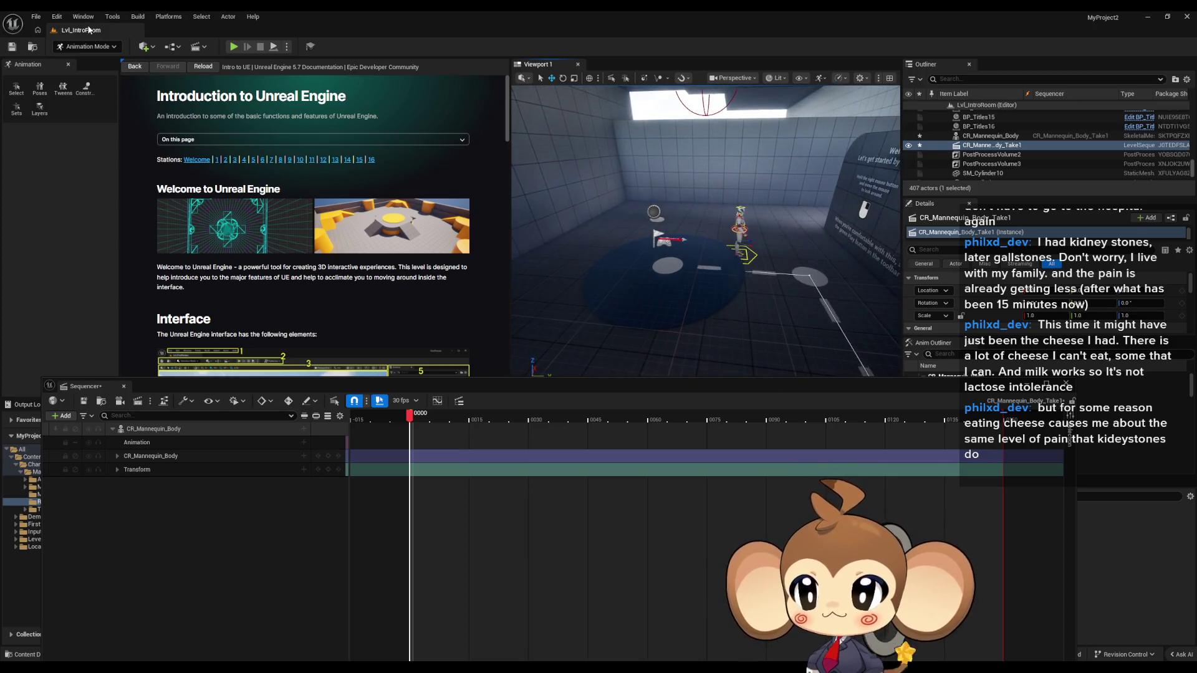
left_click(36, 16)
left_click(56, 54)
left_click(615, 287)
left_click(660, 432)
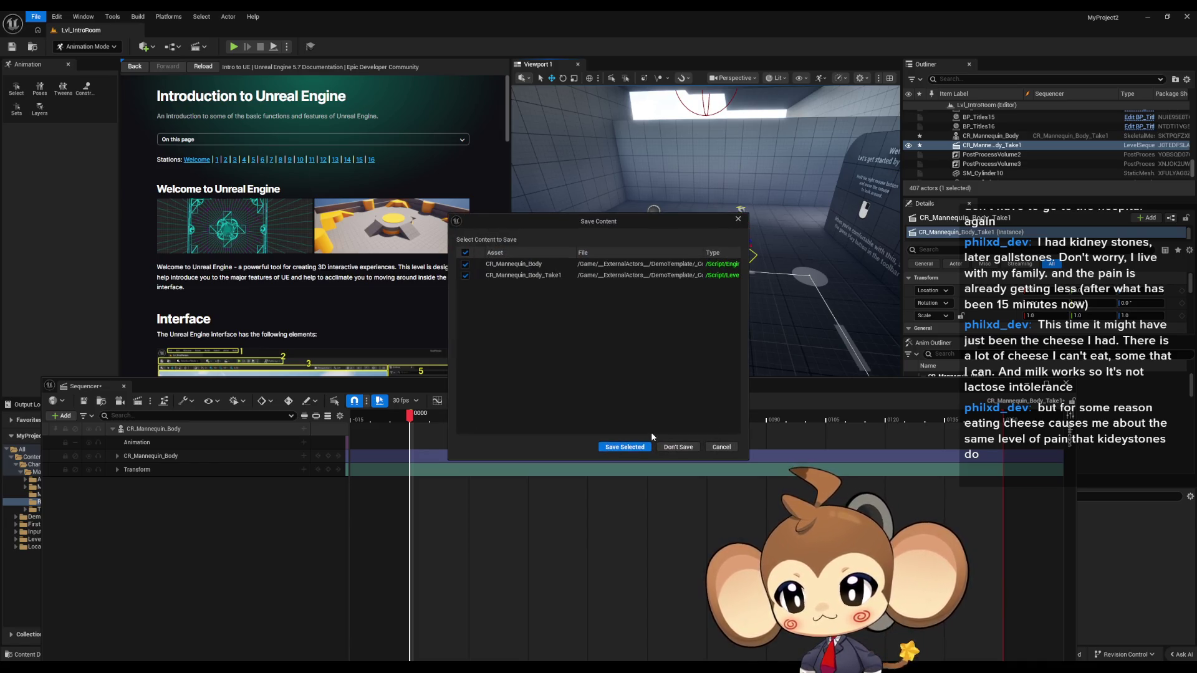
left_click(678, 449)
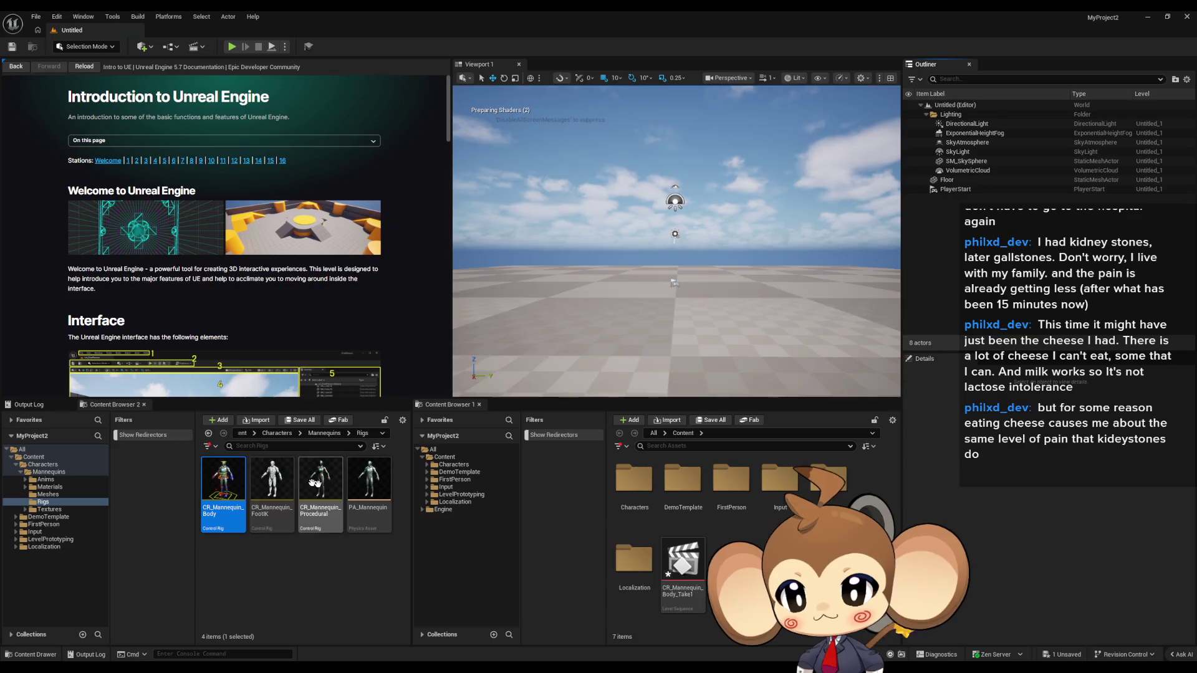
mouse_move(223, 499)
left_mouse_down()
mouse_move(562, 341)
mouse_move(634, 335)
left_mouse_up()
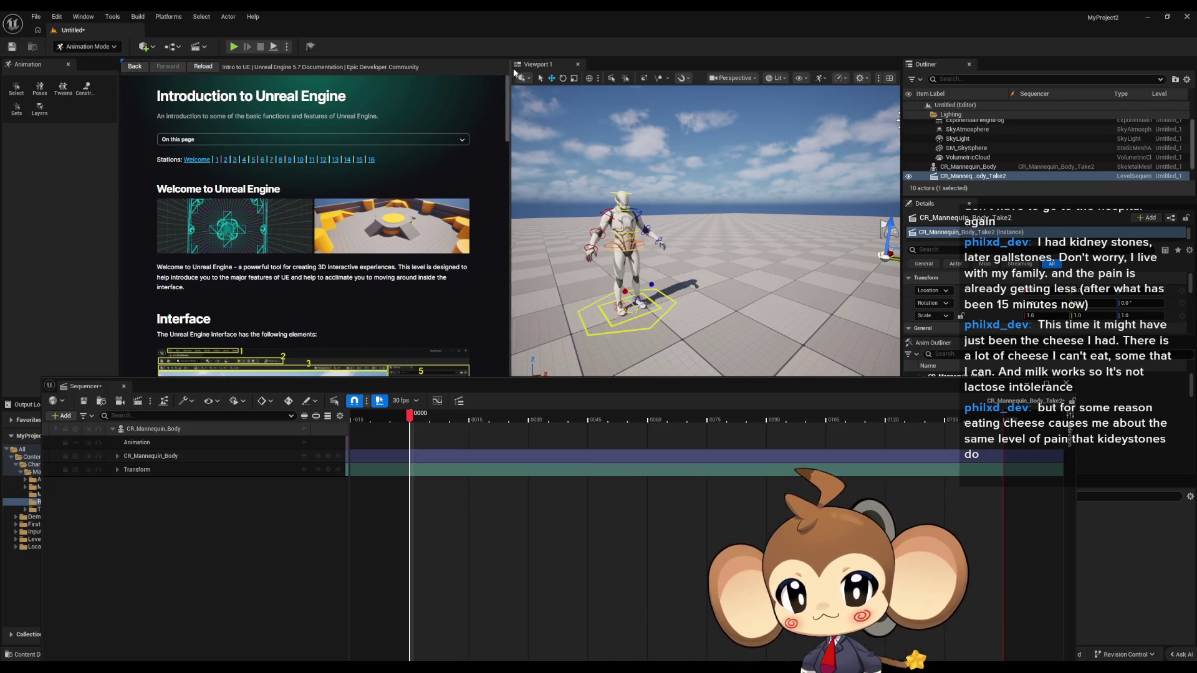
Widen the viewport and close the tutorial documentation panel
left_click_drag(509, 80, 123, 78)
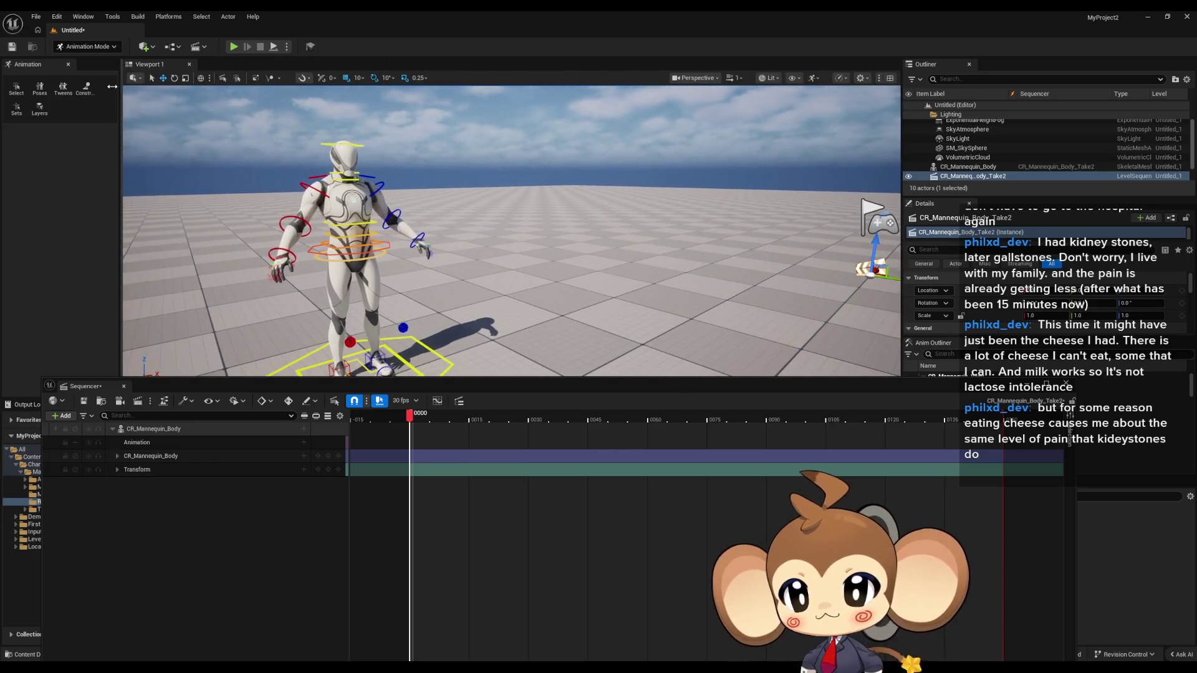
left_click(124, 61)
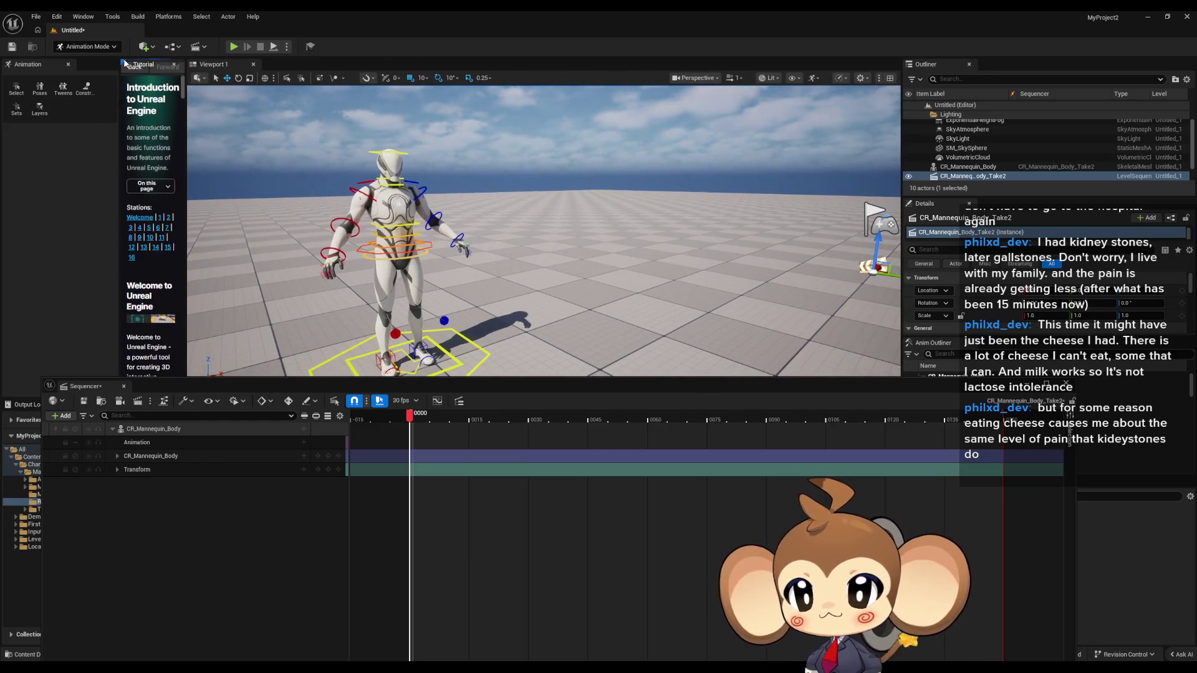
left_click(175, 64)
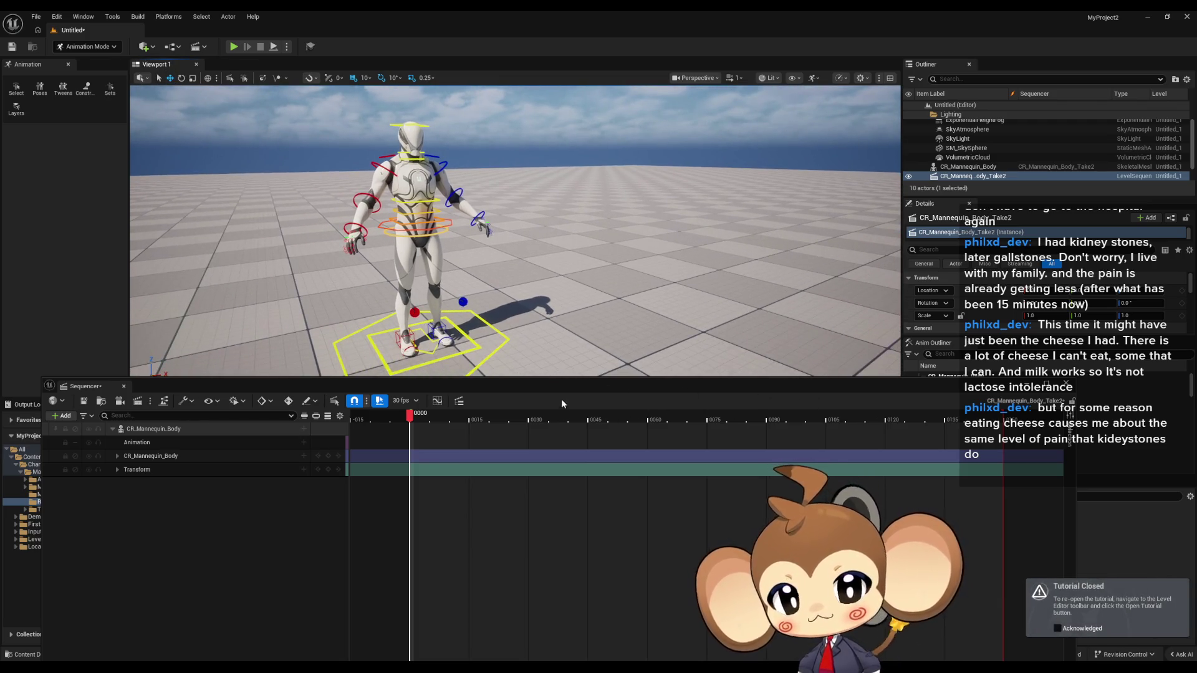
Move the Sequencer aside and drag a second CR_Mannequin_Body rig into the level
left_click_drag(563, 405, 616, 597)
scroll(547, 264, "up", 5)
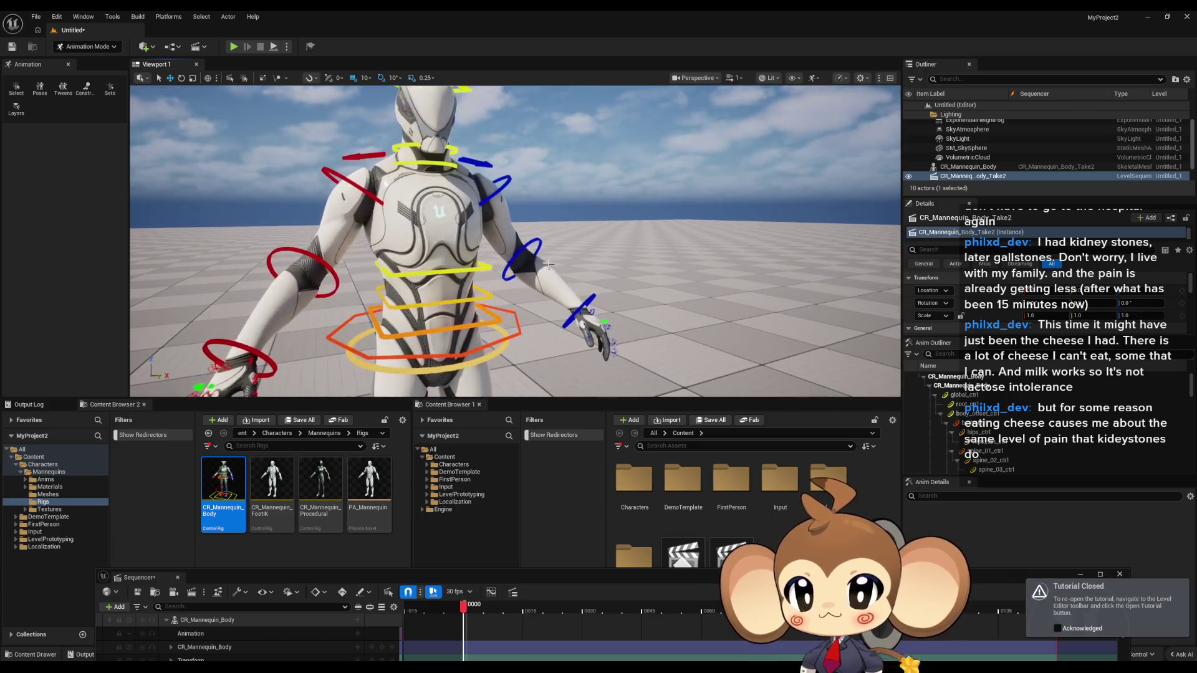
scroll(547, 263, "down", 5)
mouse_move(223, 486)
left_mouse_down()
mouse_move(292, 403)
mouse_move(268, 330)
mouse_move(280, 327)
mouse_move(321, 227)
left_mouse_up()
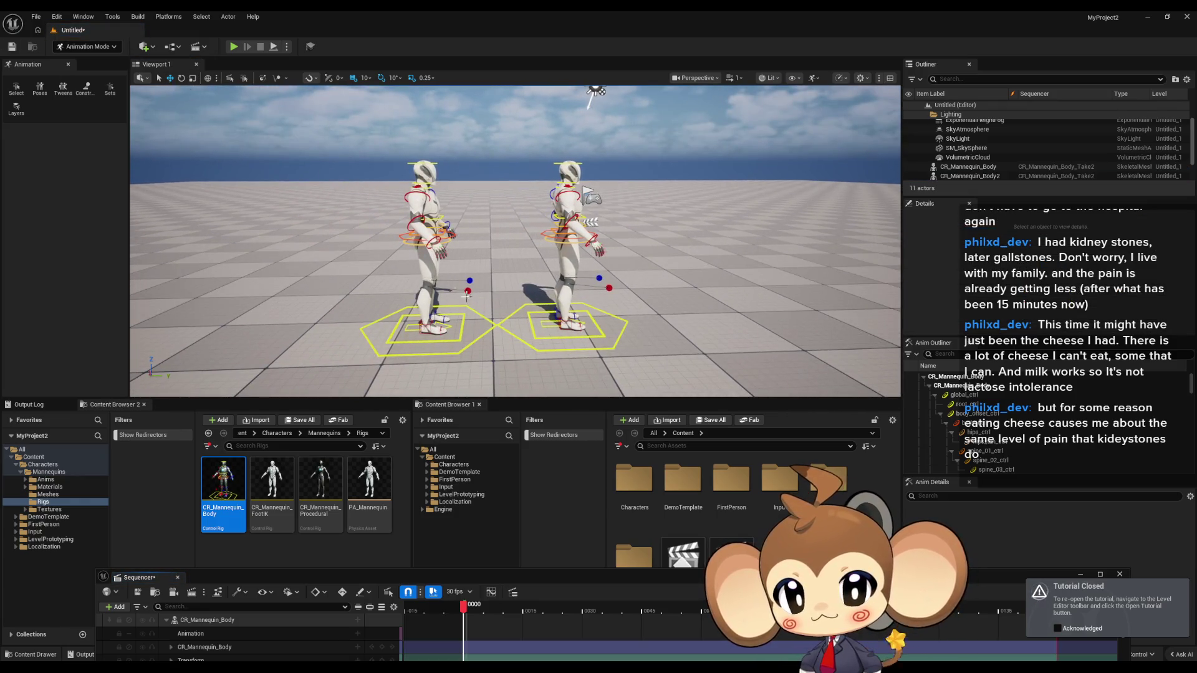
left_click(423, 270)
Raise the second mannequin and turn it around 180 degrees
mouse_move(429, 293)
left_mouse_down()
mouse_move(427, 189)
mouse_move(364, 176)
left_mouse_up()
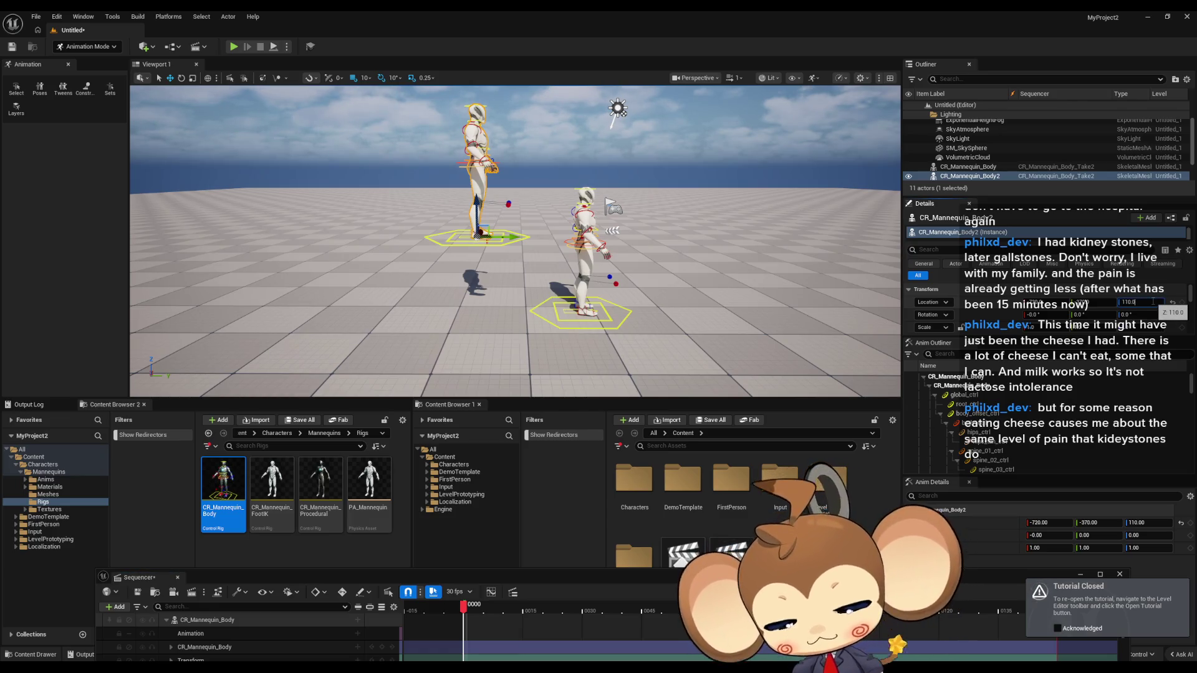
key("Return")
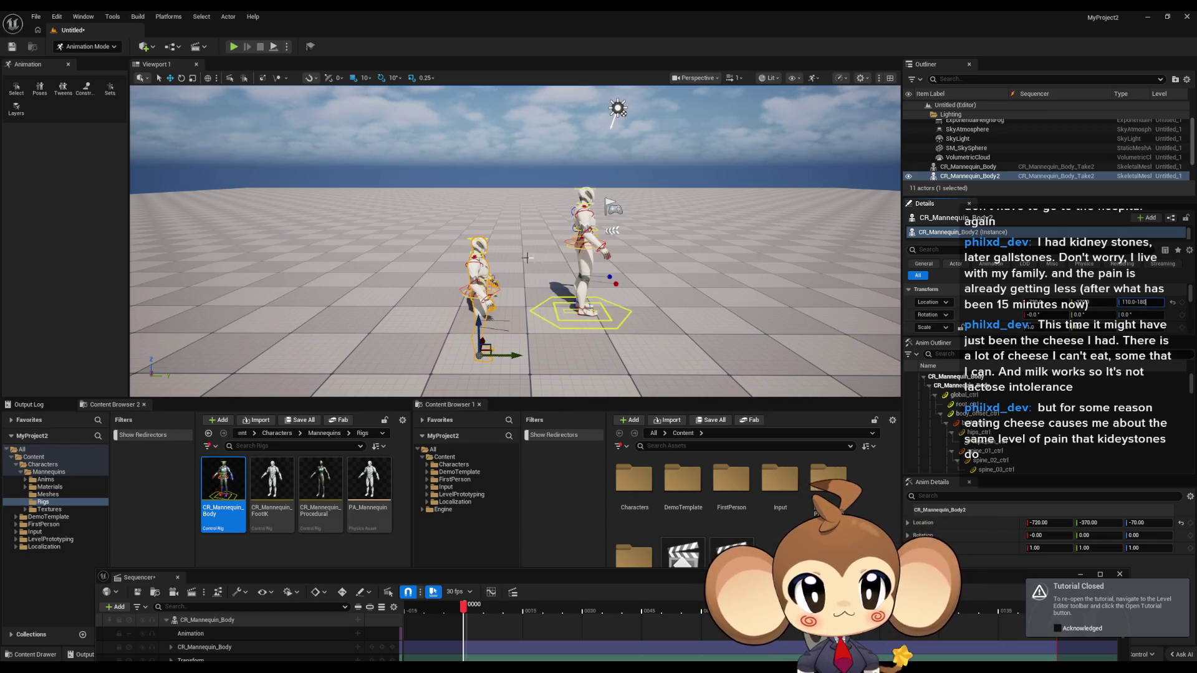
key("ctrl+z")
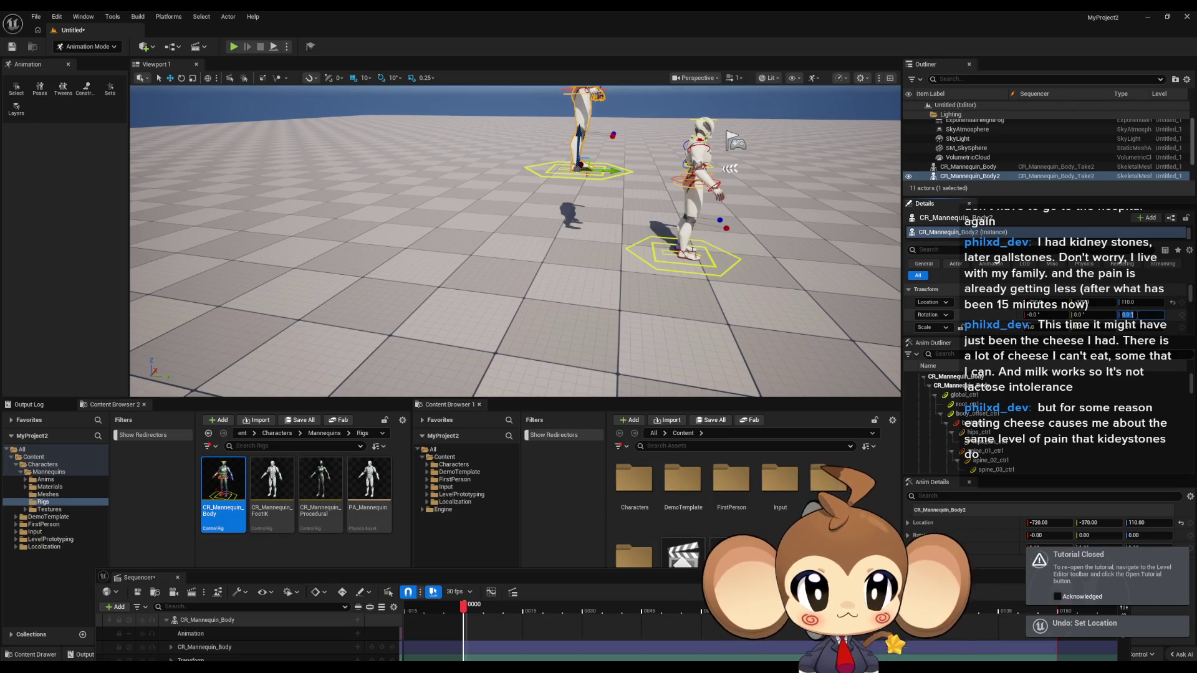
type("180")
key("Return")
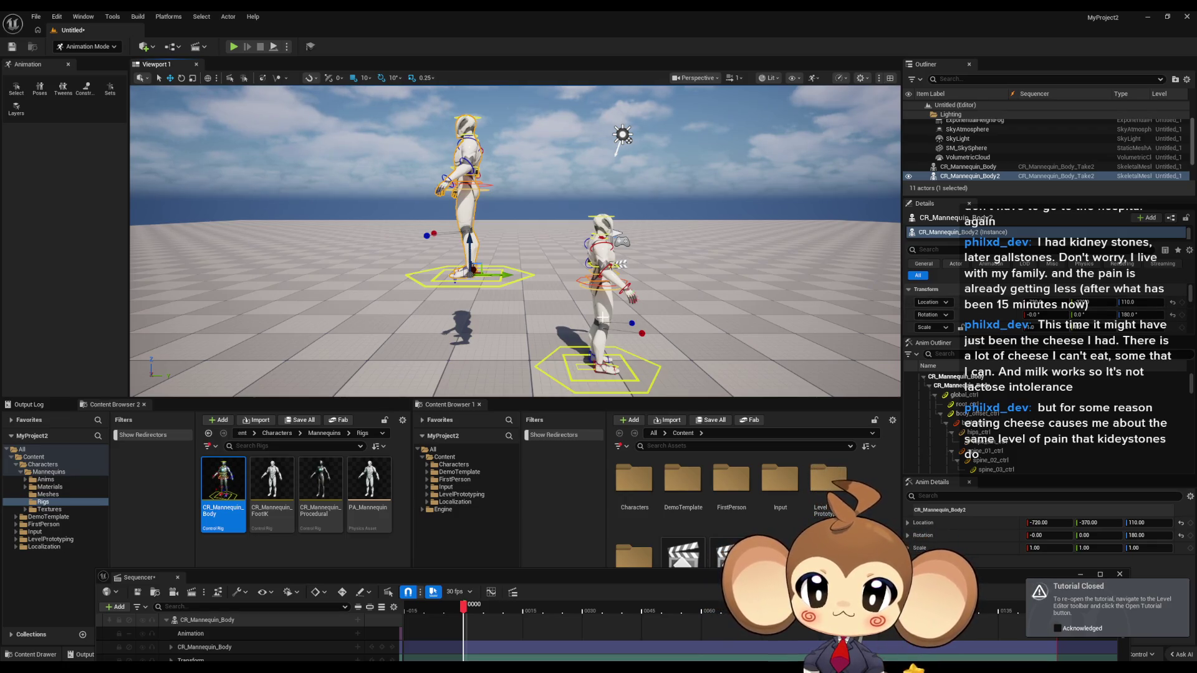
Set the right mannequin's Z location to 110 and slide it left to overlap the other
left_click(602, 308)
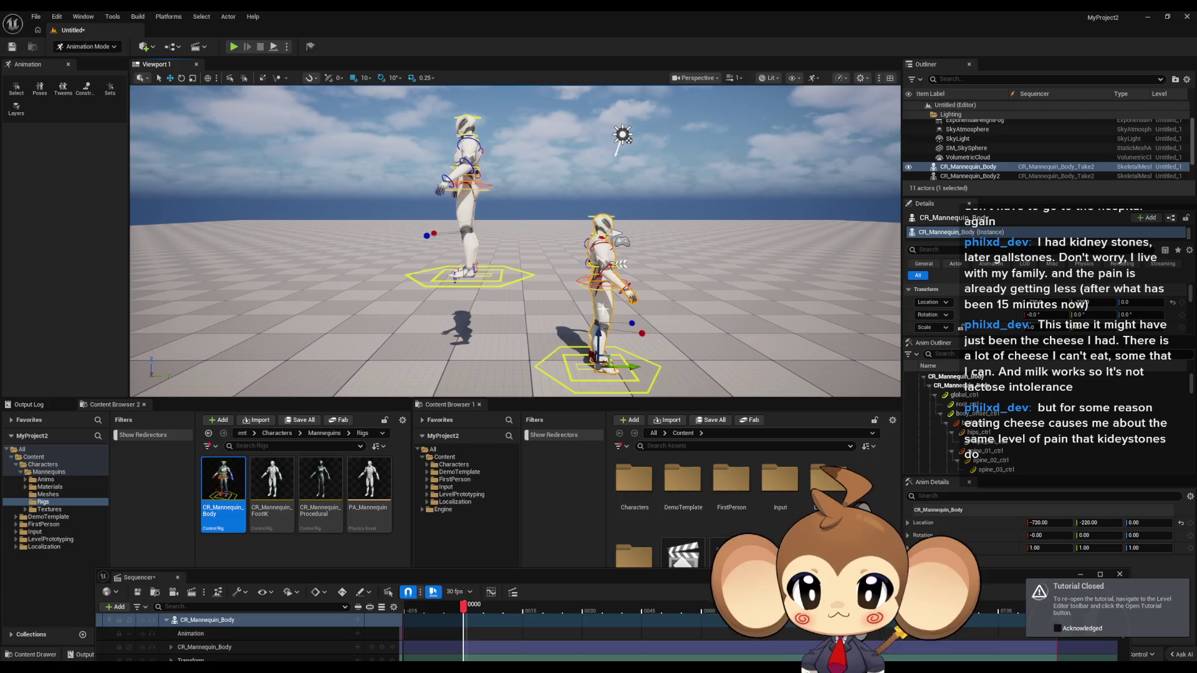
type("110")
key("Return")
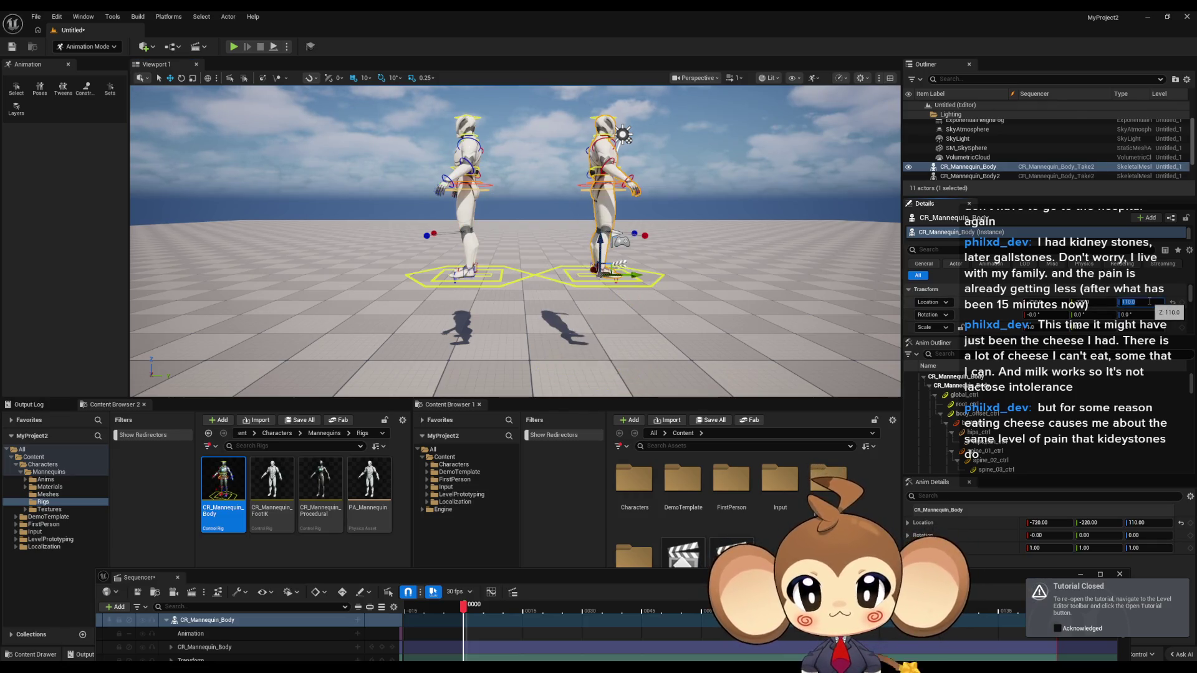
mouse_move(637, 273)
left_mouse_down()
mouse_move(474, 269)
mouse_move(518, 271)
mouse_move(490, 272)
left_mouse_up()
left_click_drag(529, 401, 530, 487)
mouse_move(517, 281)
left_mouse_down()
mouse_move(518, 261)
mouse_move(521, 293)
mouse_move(486, 284)
left_mouse_up()
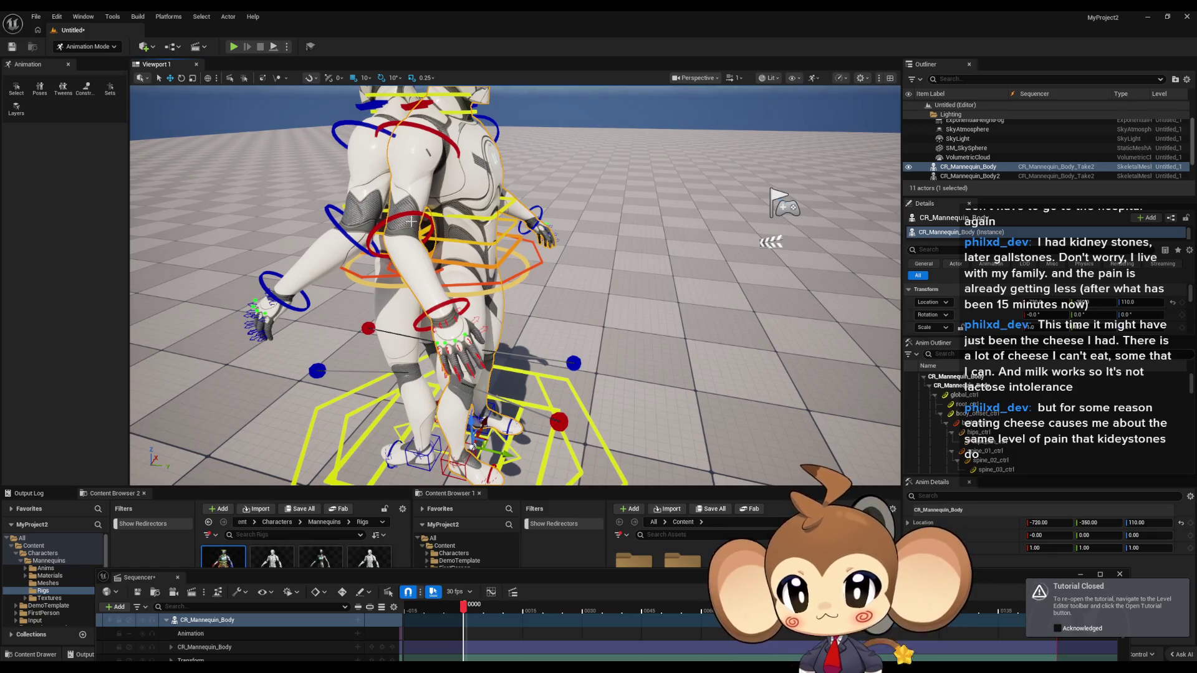
left_click(407, 213)
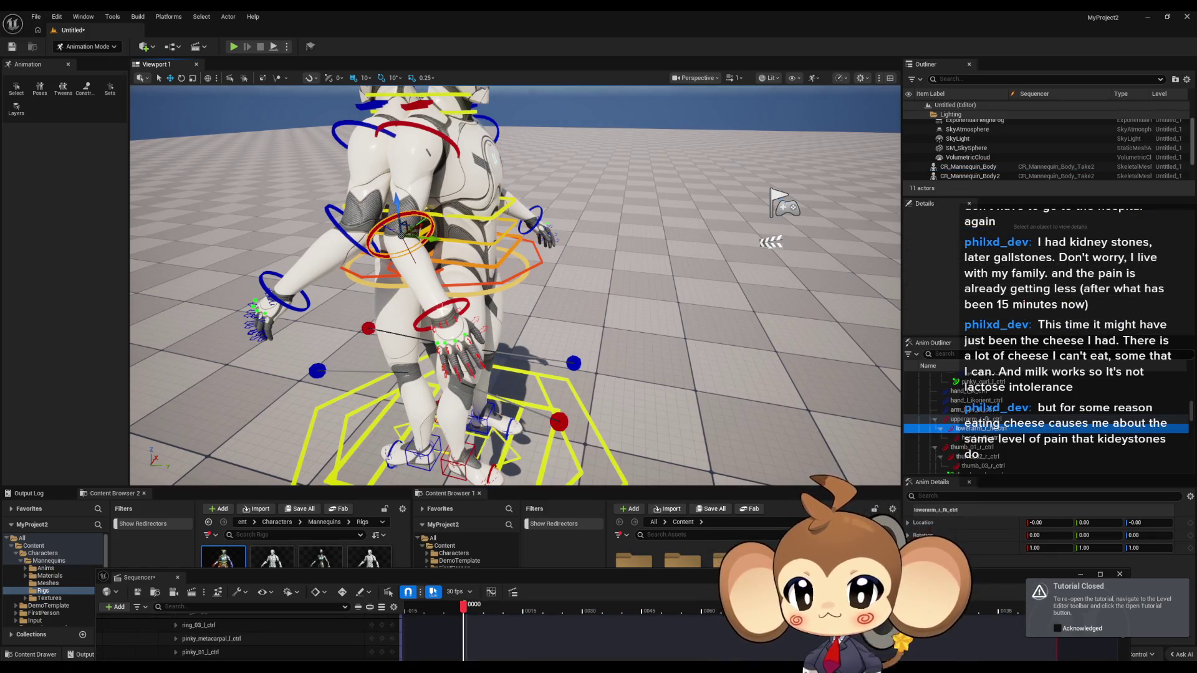
Raise the mannequin's right hand and lower-arm controls so the arm lifts above the head
left_click(441, 307)
mouse_move(508, 327)
left_mouse_down()
mouse_move(412, 320)
mouse_move(555, 369)
left_mouse_up()
scroll(476, 357, "up", 4)
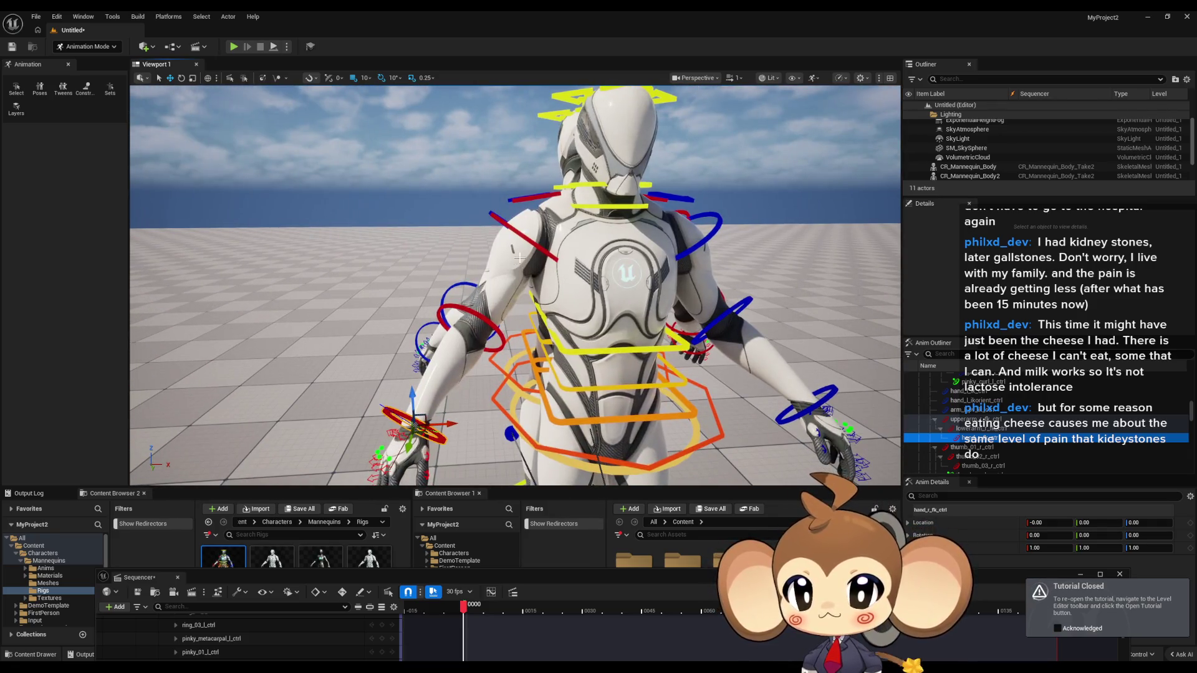
scroll(519, 256, "down", 4)
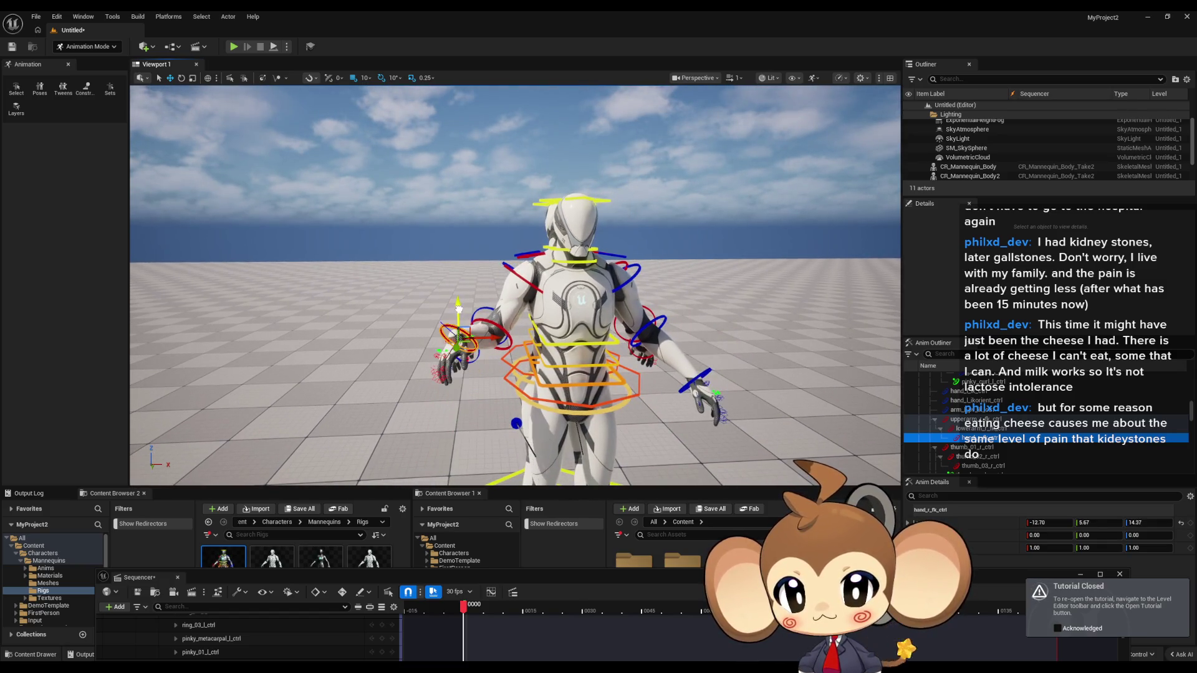
left_click_drag(460, 345, 464, 179)
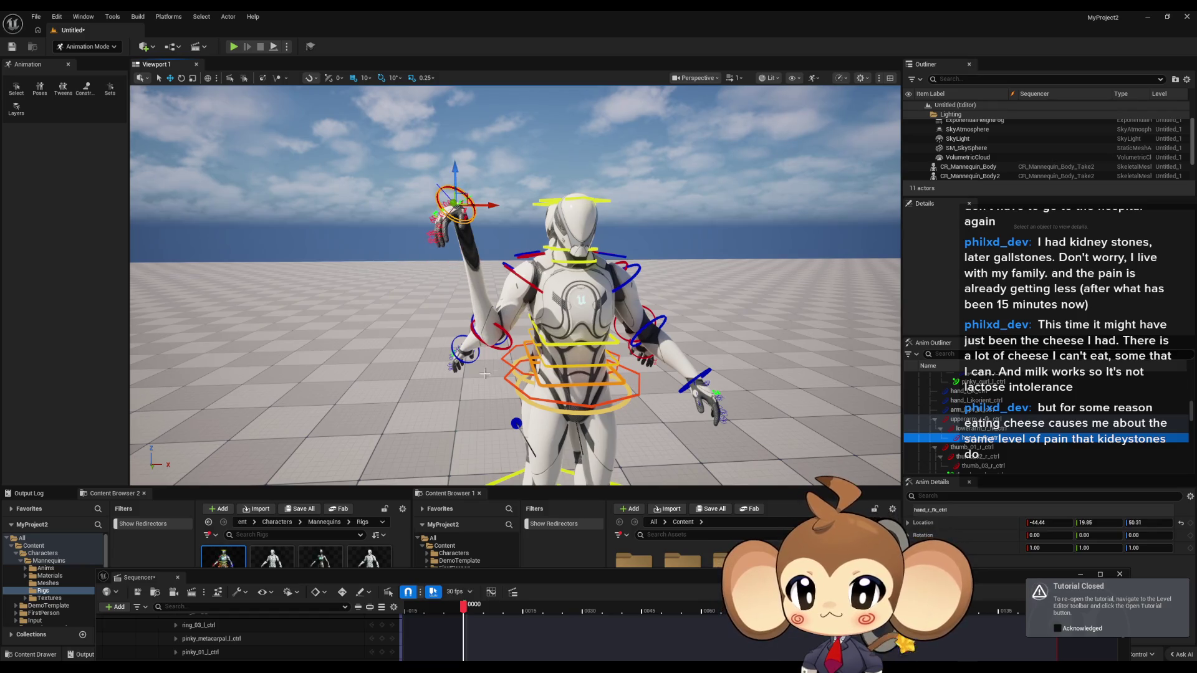
left_click(580, 293)
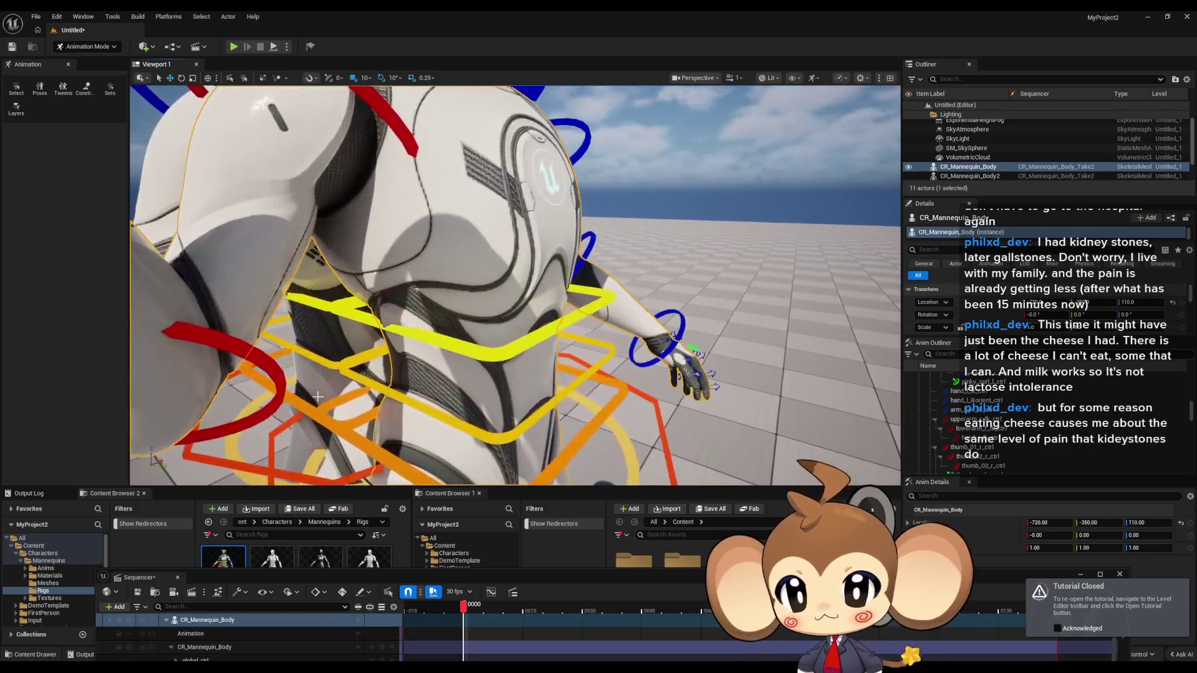
left_click(978, 428)
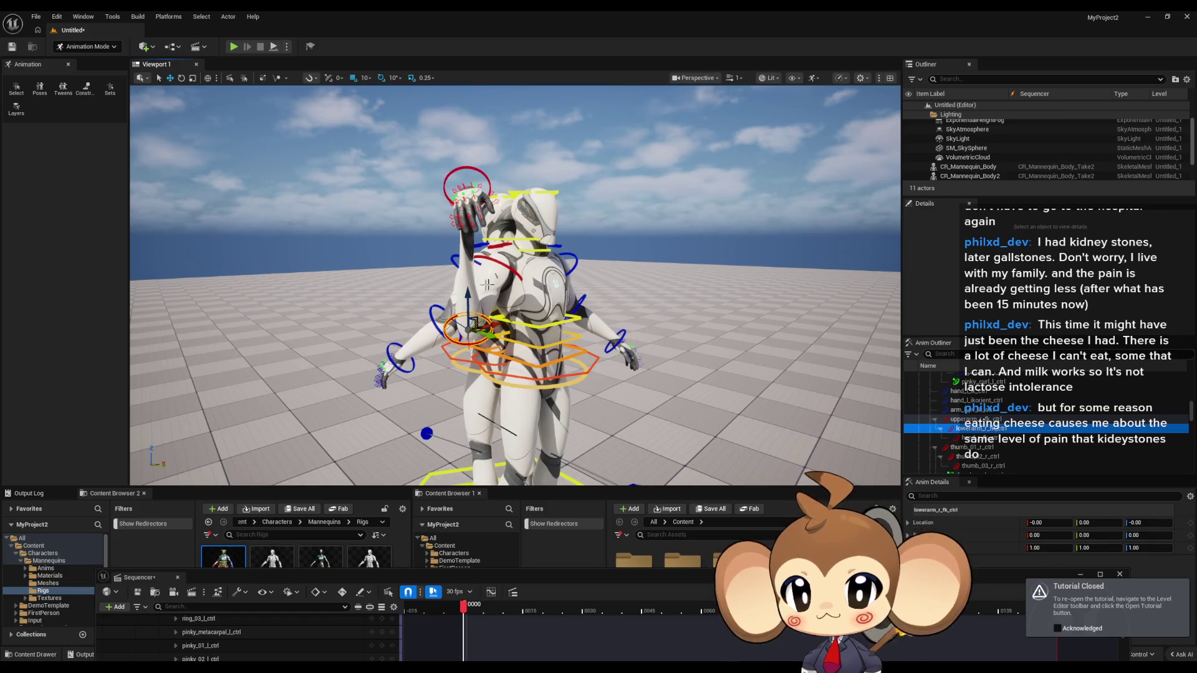
left_click_drag(470, 296, 477, 118)
Turn off move grid snapping and lower hand_r_ik_ctrl to −23.98, 16.71, 27.16
scroll(643, 166, "up", 2)
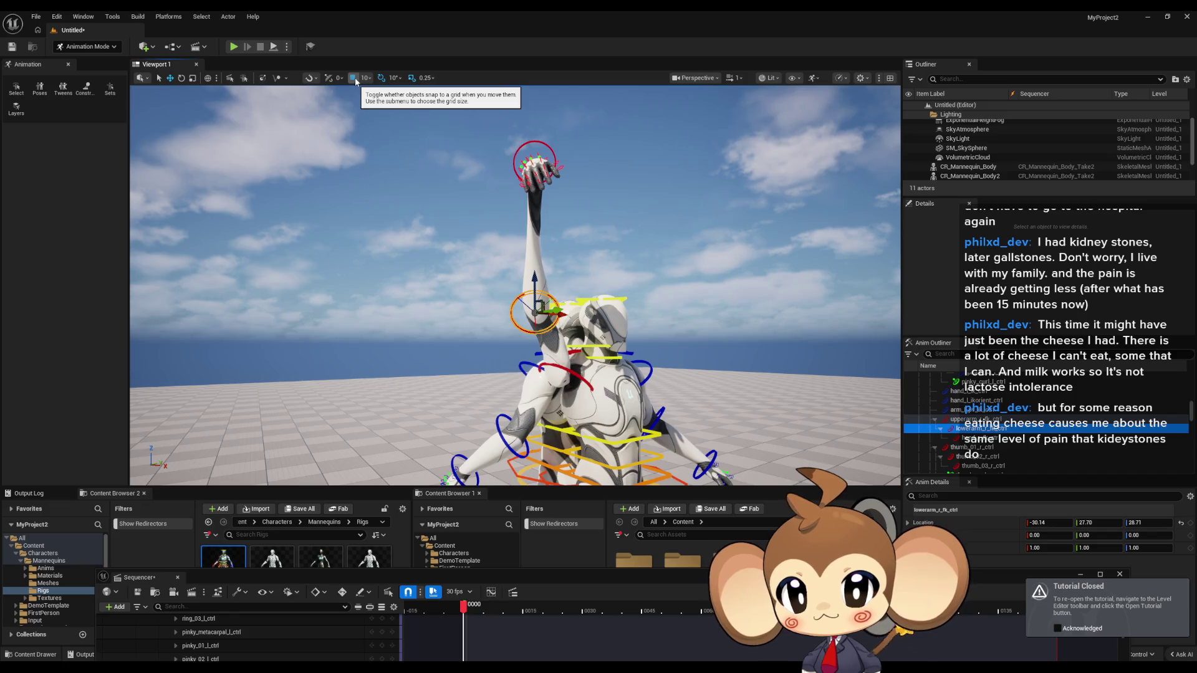
left_click(354, 77)
left_click(547, 143)
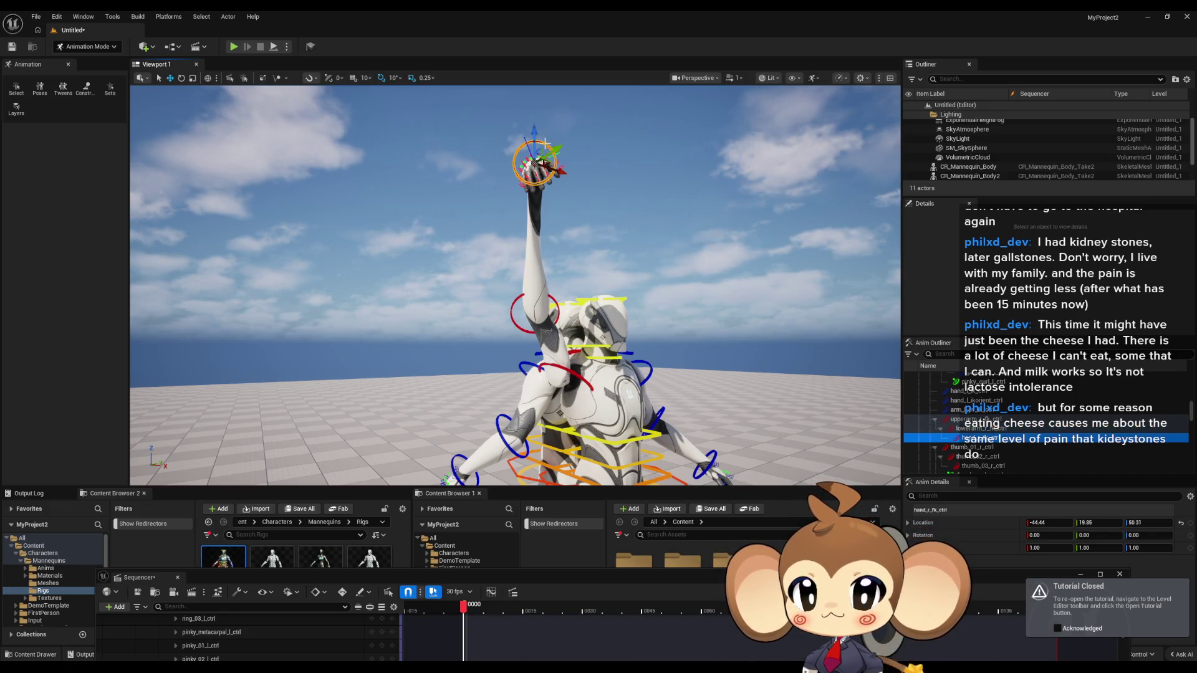
mouse_move(532, 125)
left_mouse_down()
mouse_move(534, 211)
mouse_move(461, 256)
mouse_move(424, 262)
mouse_move(690, 231)
mouse_move(707, 246)
mouse_move(703, 278)
left_mouse_up()
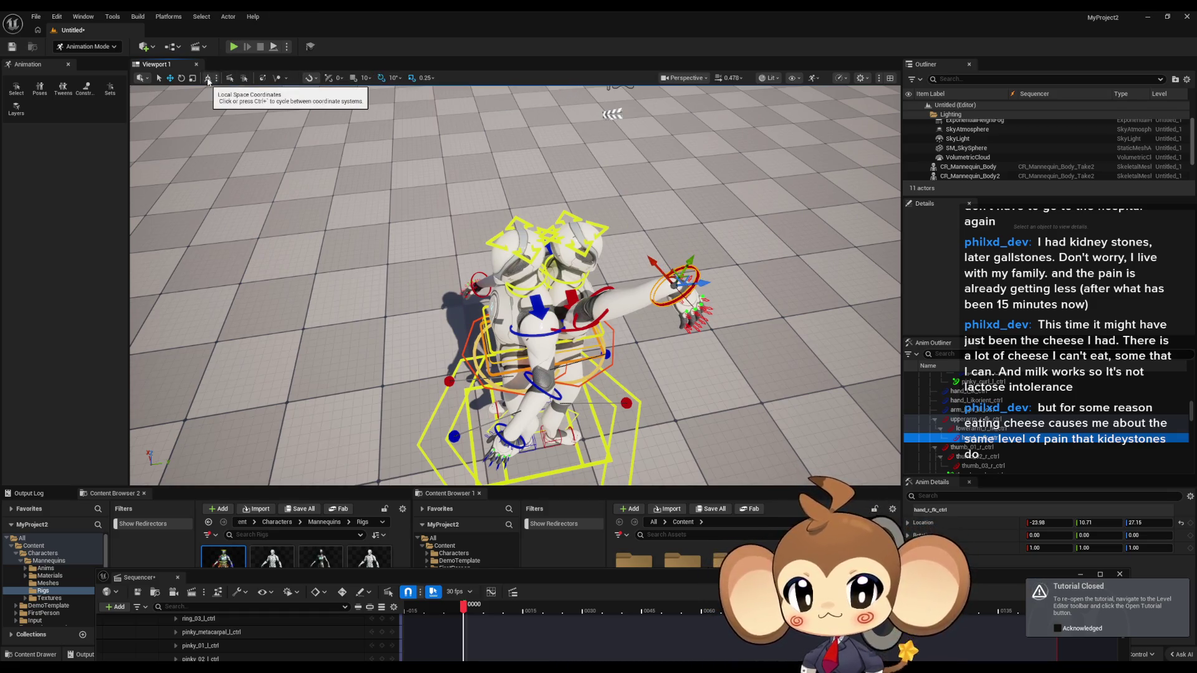
Rotate the right lower-arm control, swinging the raised forearm right and then down
left_click_drag(592, 287, 597, 317)
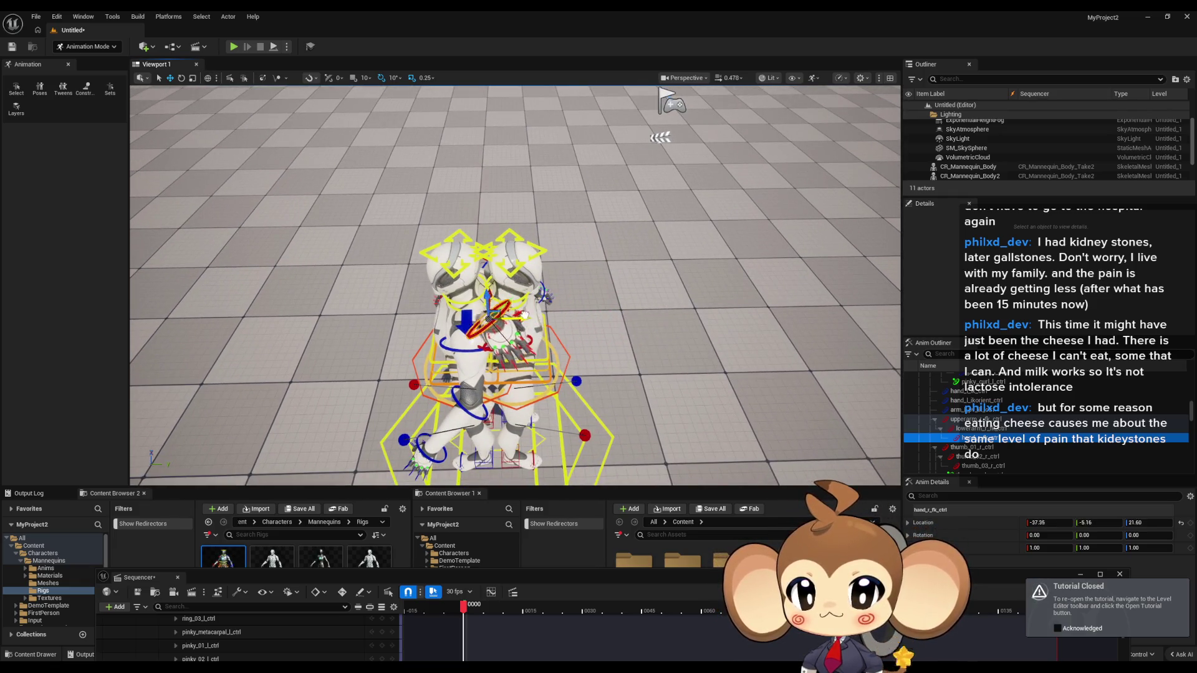
mouse_move(470, 317)
left_mouse_down()
mouse_move(430, 233)
mouse_move(549, 302)
left_mouse_up()
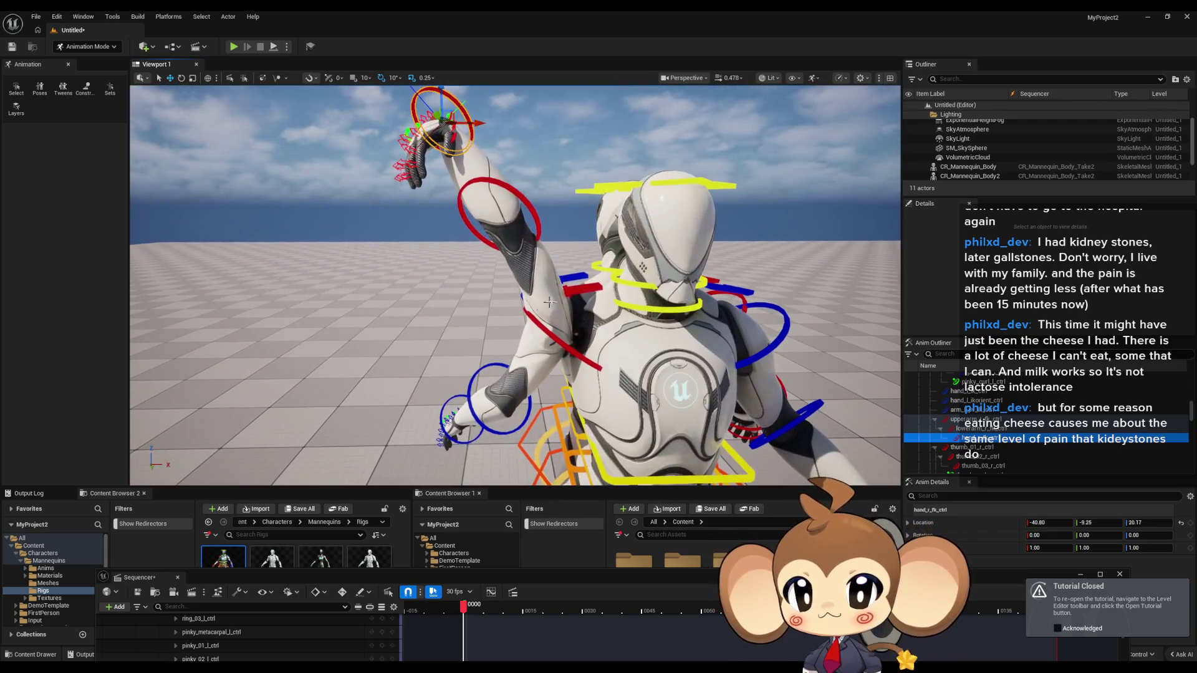
left_click(522, 205)
mouse_move(523, 205)
left_mouse_down()
mouse_move(519, 405)
mouse_move(536, 192)
left_mouse_up()
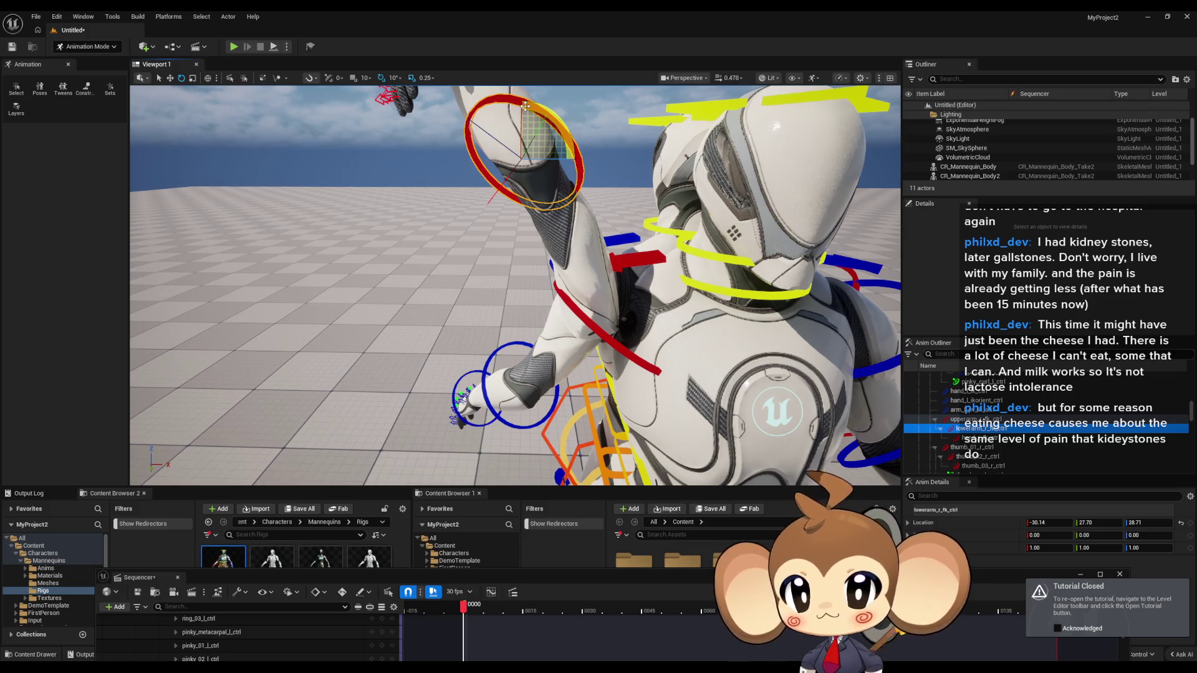
mouse_move(525, 106)
left_mouse_down()
mouse_move(473, 142)
mouse_move(467, 176)
mouse_move(491, 187)
left_mouse_up()
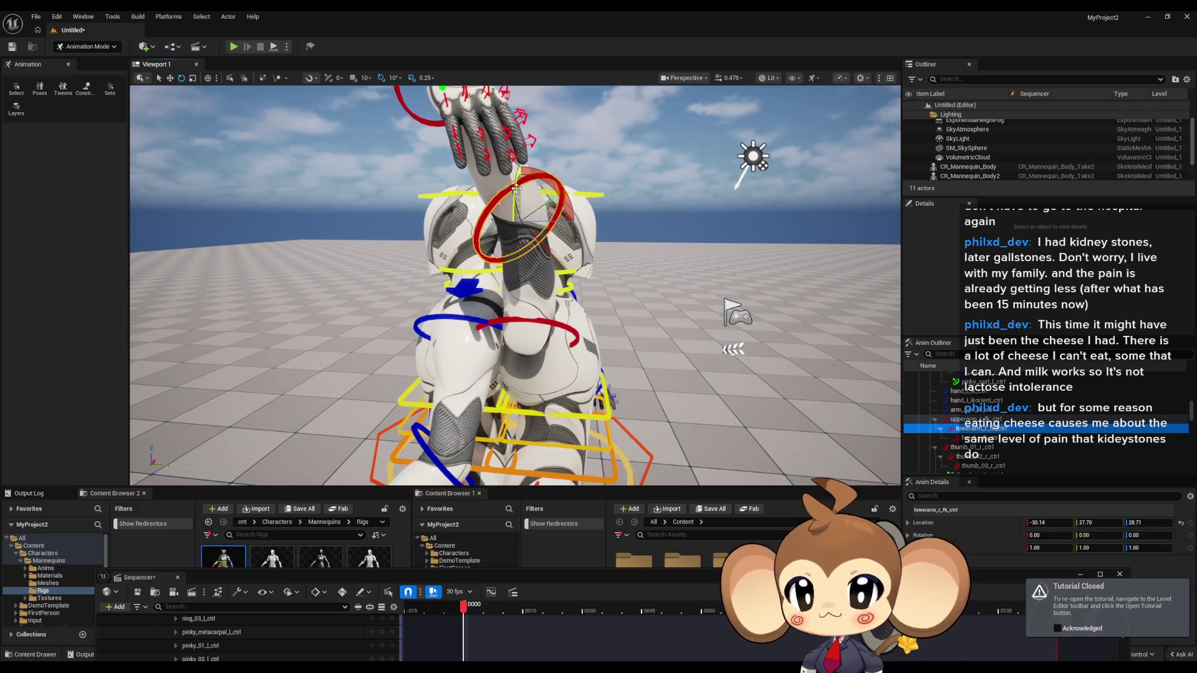
left_click_drag(551, 223, 672, 254)
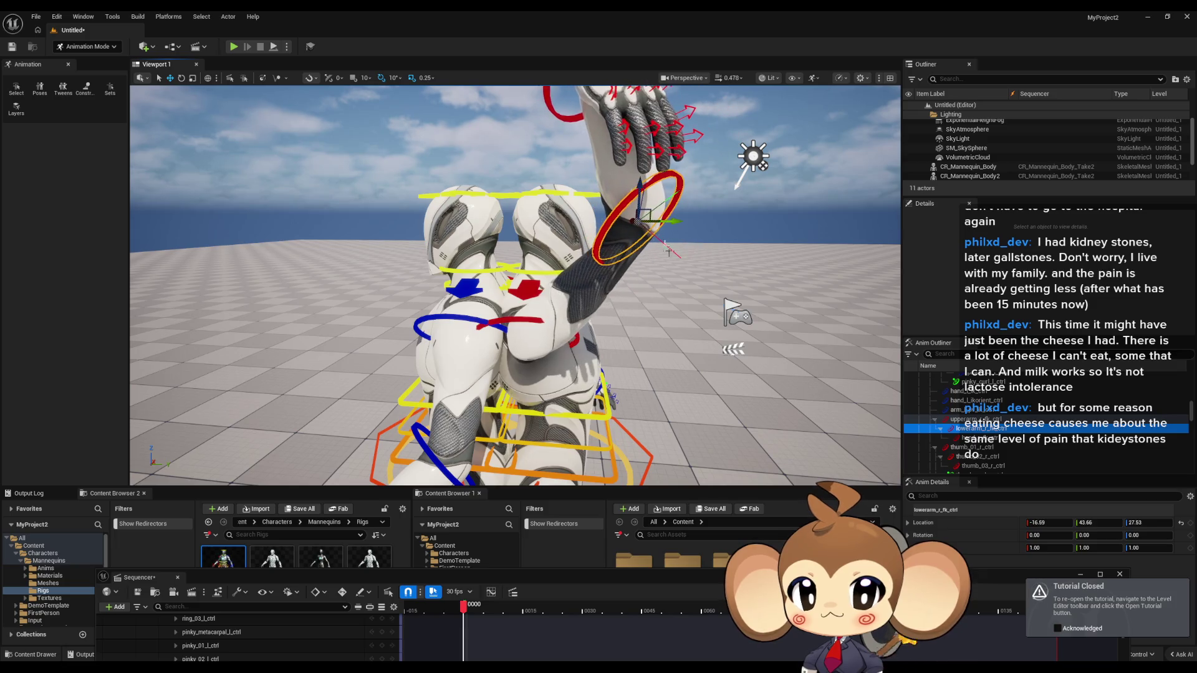
mouse_move(632, 183)
left_mouse_down()
mouse_move(654, 187)
mouse_move(590, 405)
mouse_move(583, 365)
mouse_move(561, 349)
mouse_move(625, 334)
mouse_move(245, 109)
left_mouse_up()
Swing the right upper arm forward 60° and up, then undo back to the lowered arm
left_click(465, 247)
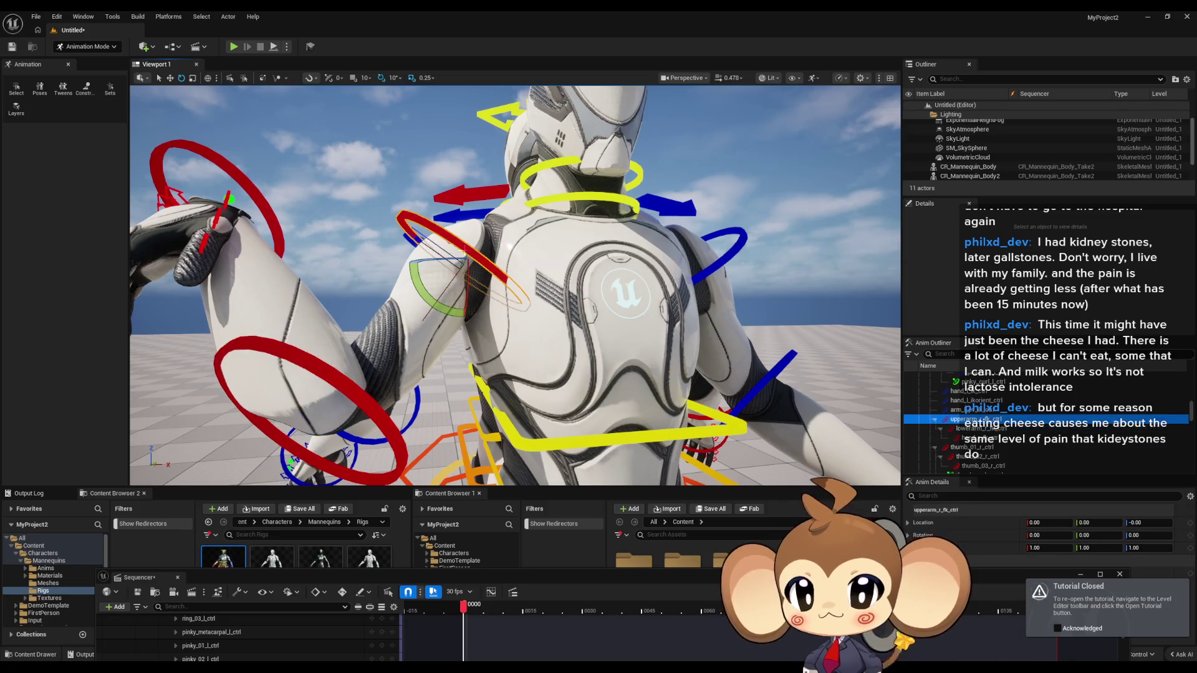
key("f")
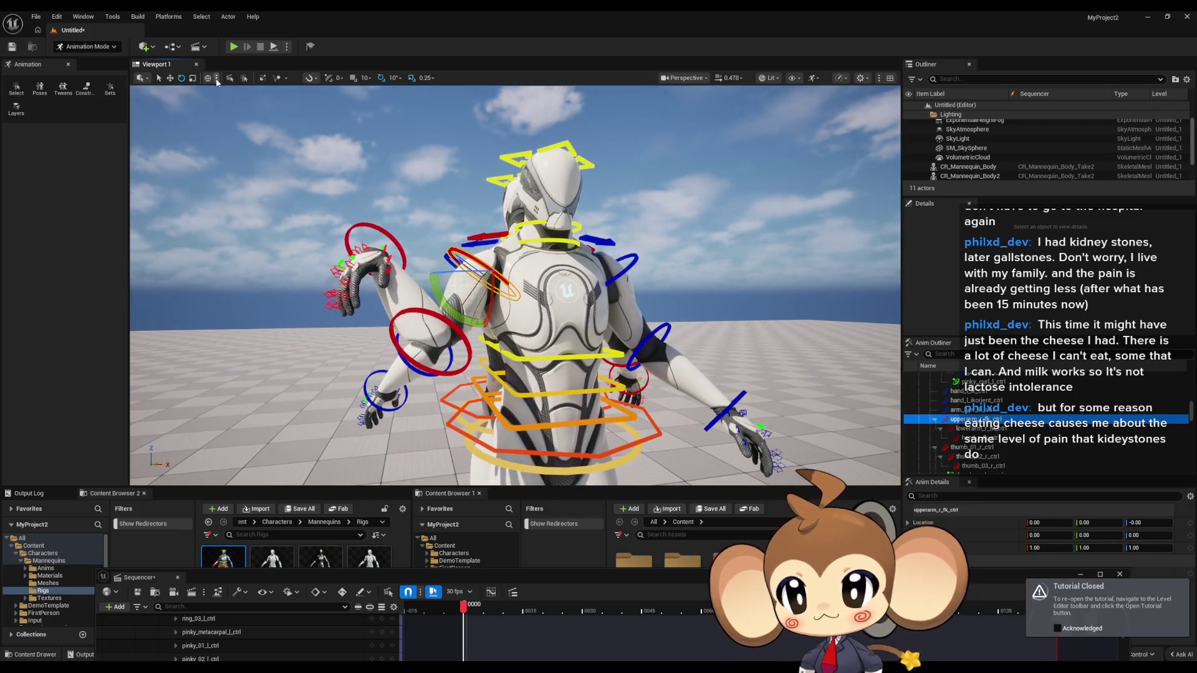
left_click_drag(434, 240, 471, 281)
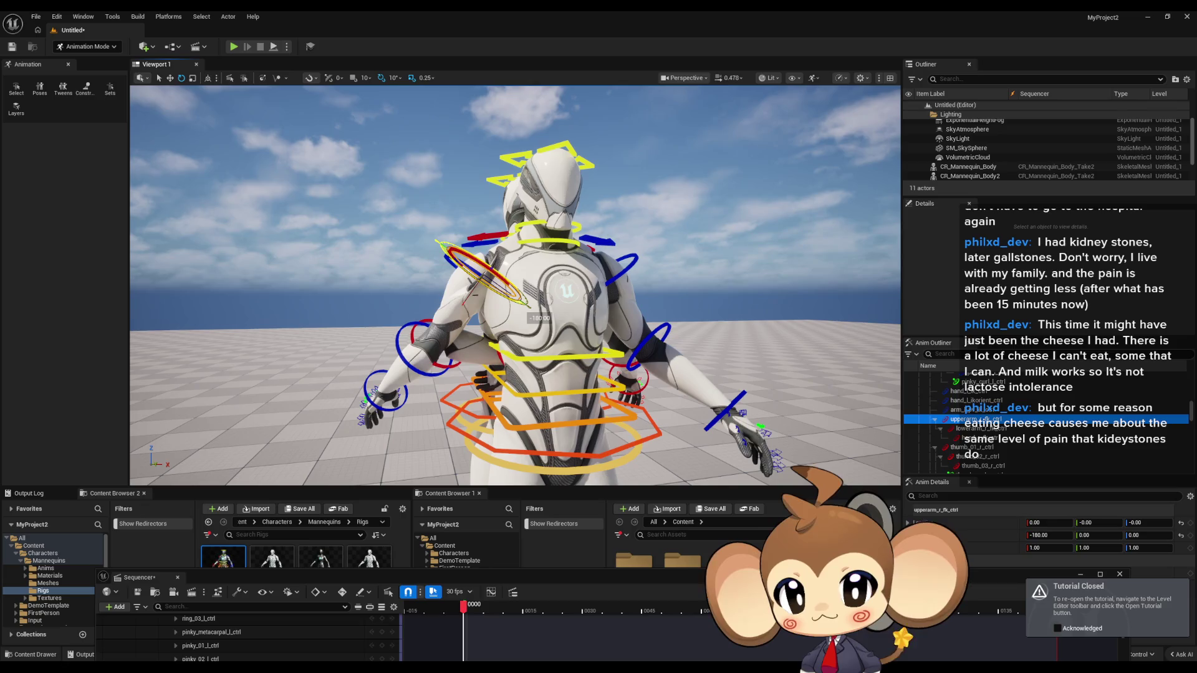
mouse_move(530, 399)
left_mouse_down()
mouse_move(455, 409)
mouse_move(502, 354)
left_mouse_up()
mouse_move(469, 267)
left_mouse_down()
mouse_move(502, 260)
mouse_move(546, 278)
mouse_move(576, 386)
left_mouse_up()
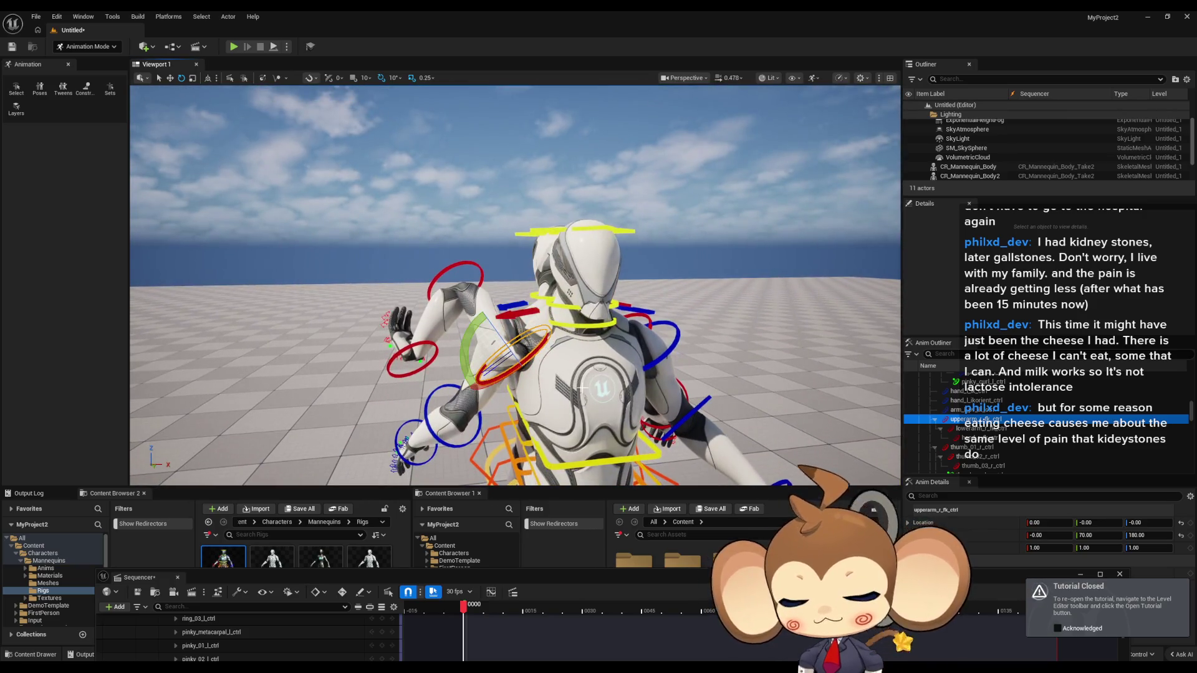
key("ctrl+z")
key("ctrl+z")
key("ctrl+z")
key("ctrl+z")
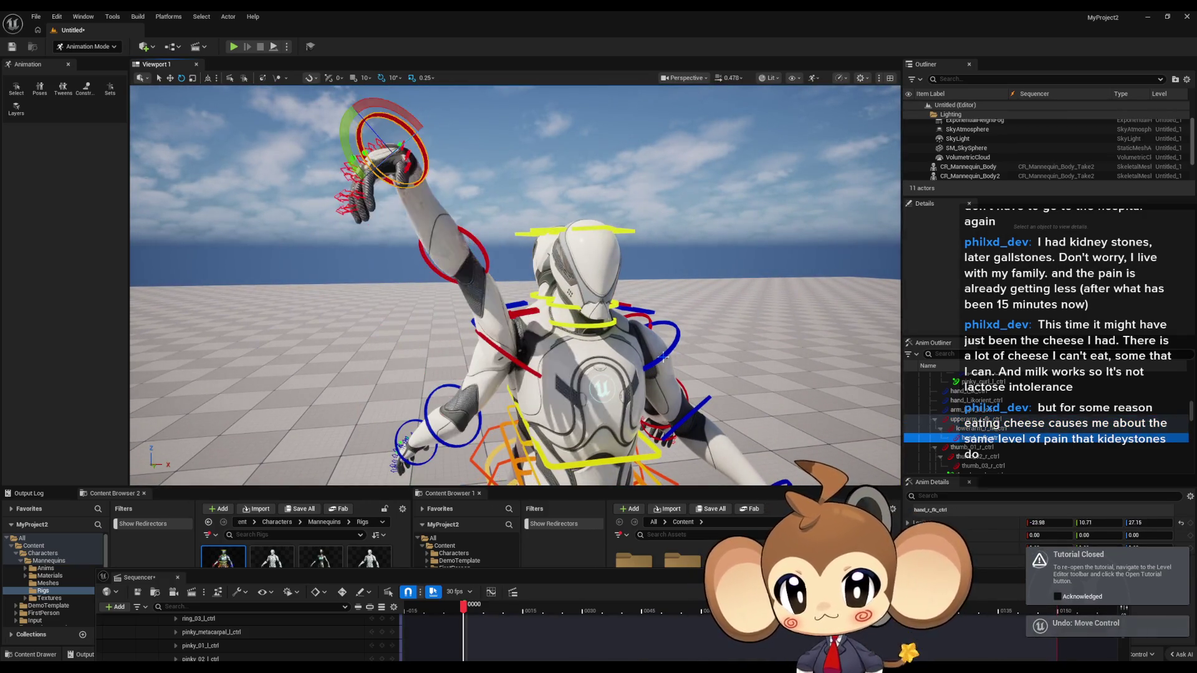
key("ctrl+z")
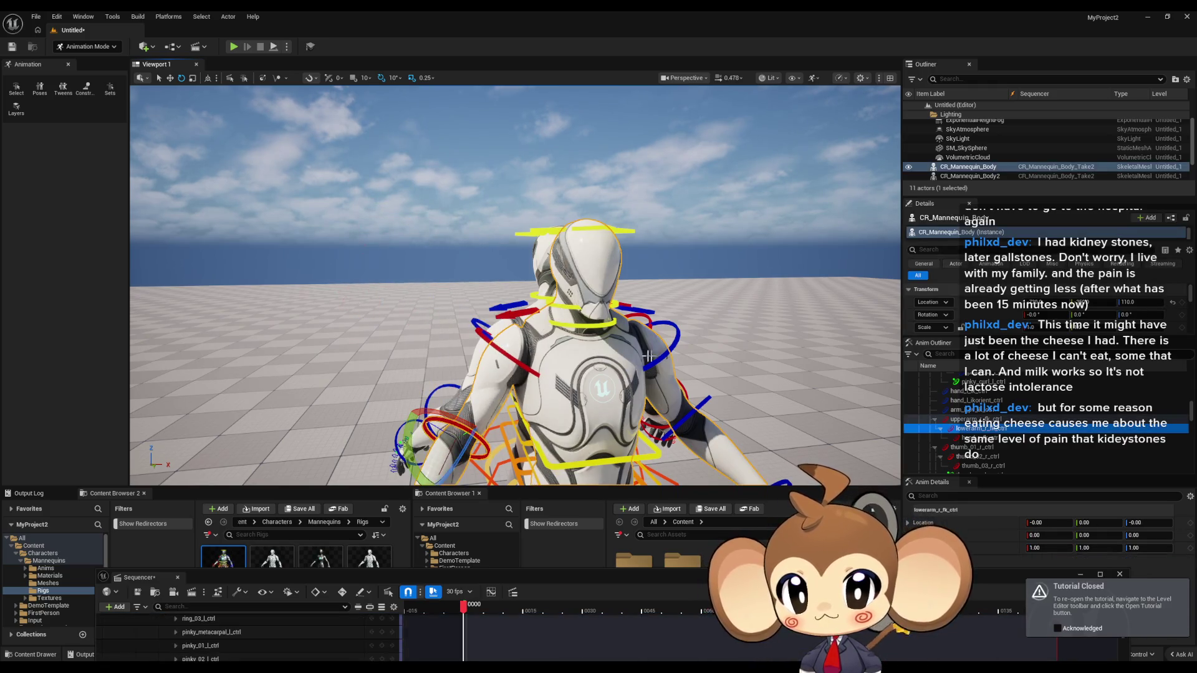
key("ctrl+z")
Raise the right upper arm high in successive rotations of 20° and a further 30°
left_click_drag(511, 280, 686, 281)
left_click_drag(346, 308, 370, 309)
mouse_move(493, 321)
left_mouse_down()
mouse_move(490, 374)
mouse_move(458, 324)
left_mouse_up()
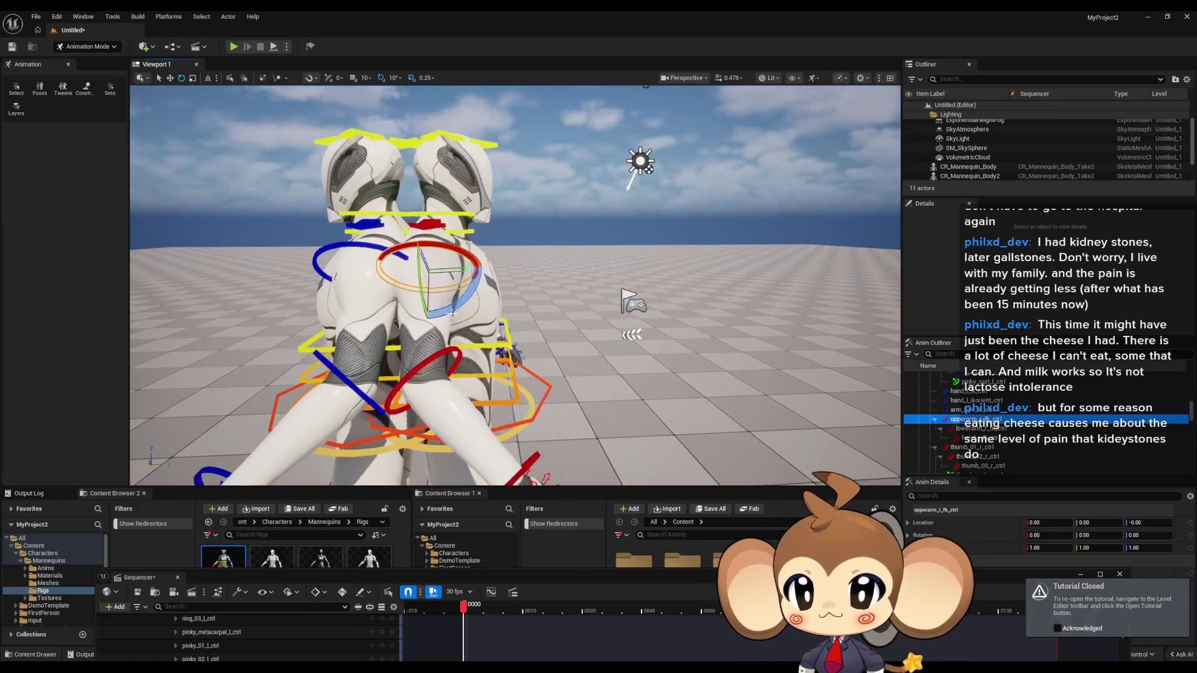
mouse_move(429, 219)
left_mouse_down()
mouse_move(387, 252)
mouse_move(361, 315)
mouse_move(317, 317)
mouse_move(330, 334)
left_mouse_up()
mouse_move(524, 337)
left_mouse_down()
mouse_move(525, 311)
mouse_move(499, 299)
mouse_move(518, 349)
mouse_move(525, 337)
left_mouse_up()
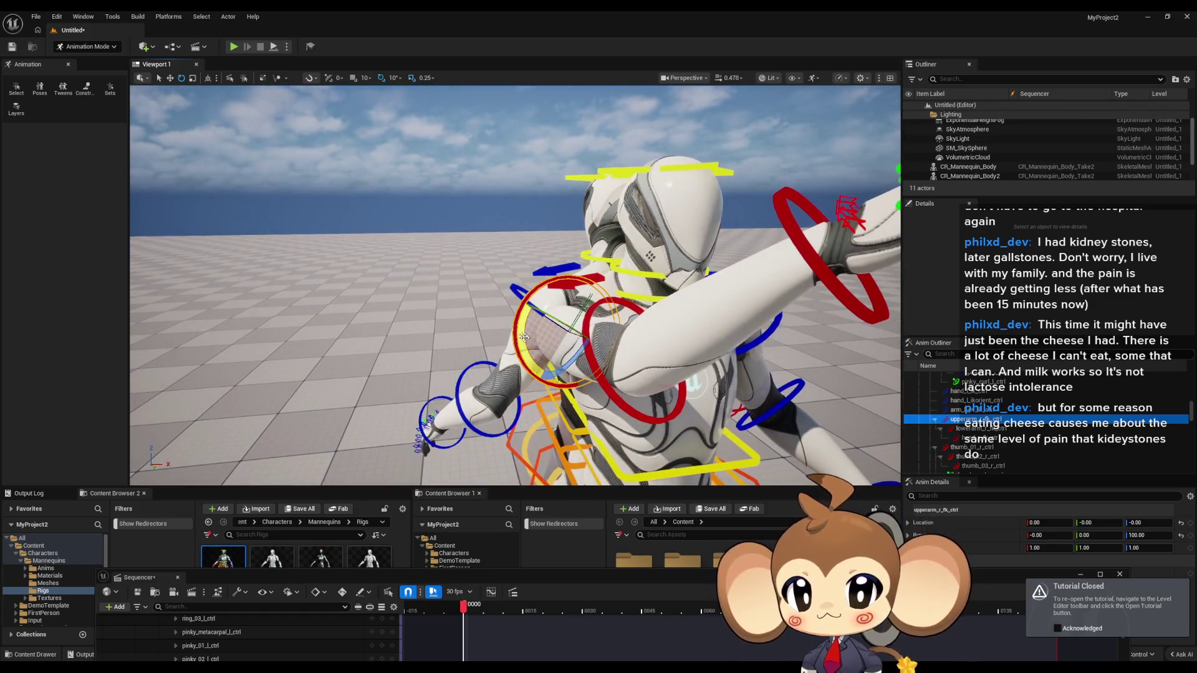
mouse_move(510, 297)
left_mouse_down()
mouse_move(492, 268)
mouse_move(474, 299)
mouse_move(436, 302)
left_mouse_up()
left_click_drag(296, 357, 303, 374)
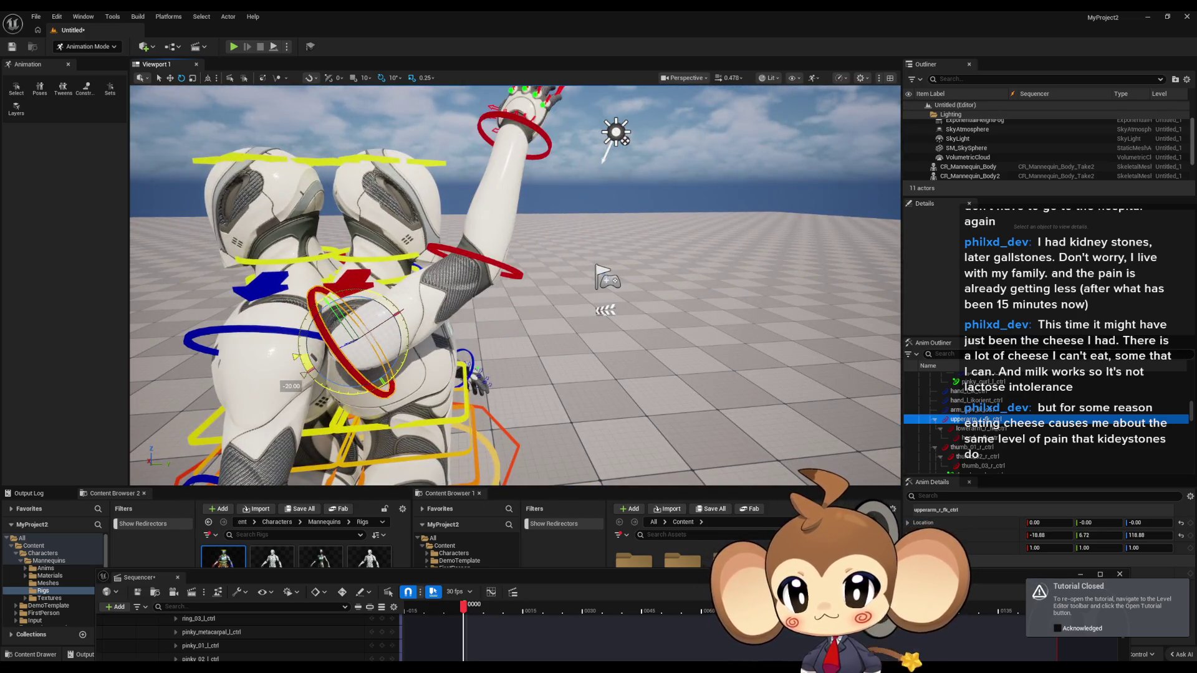
left_click_drag(418, 333, 318, 335)
scroll(426, 381, "up", 3)
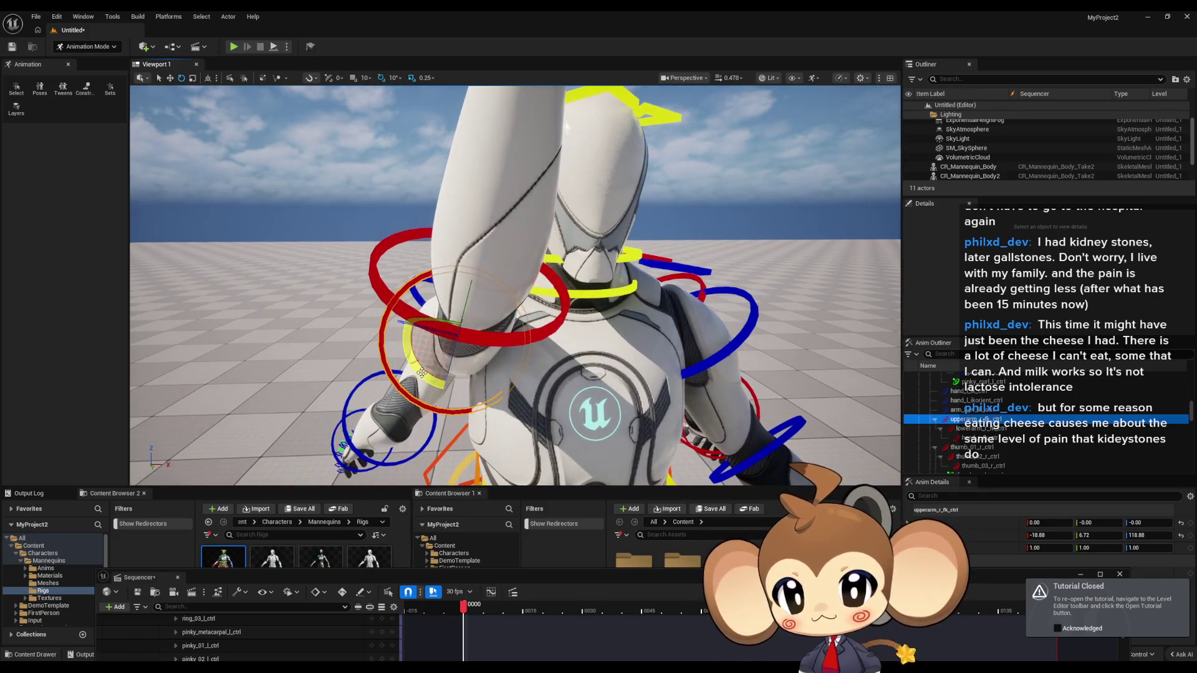
mouse_move(471, 360)
left_mouse_down()
mouse_move(430, 362)
mouse_move(472, 360)
left_mouse_up()
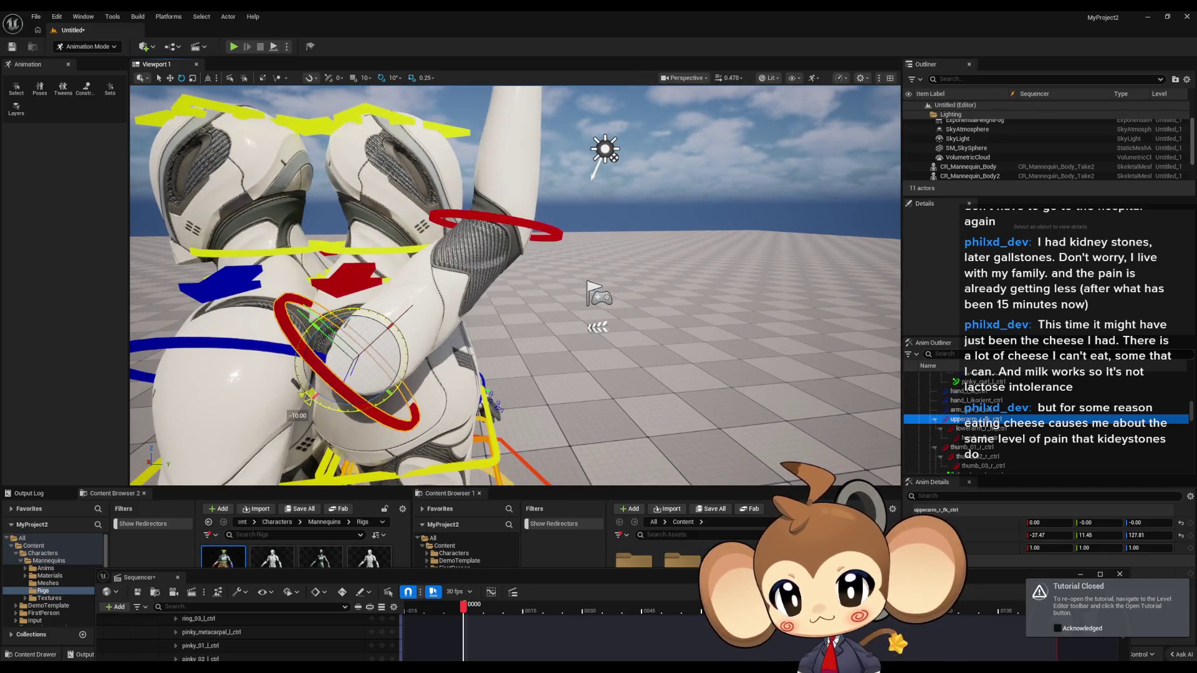
mouse_move(298, 413)
left_mouse_down()
mouse_move(332, 428)
mouse_move(437, 424)
mouse_move(486, 399)
mouse_move(562, 439)
left_mouse_up()
Reset the right forearm rotation to zero and rotate the upper arm about 50° upward
left_click_drag(518, 378, 513, 296)
left_click_drag(471, 392, 477, 389)
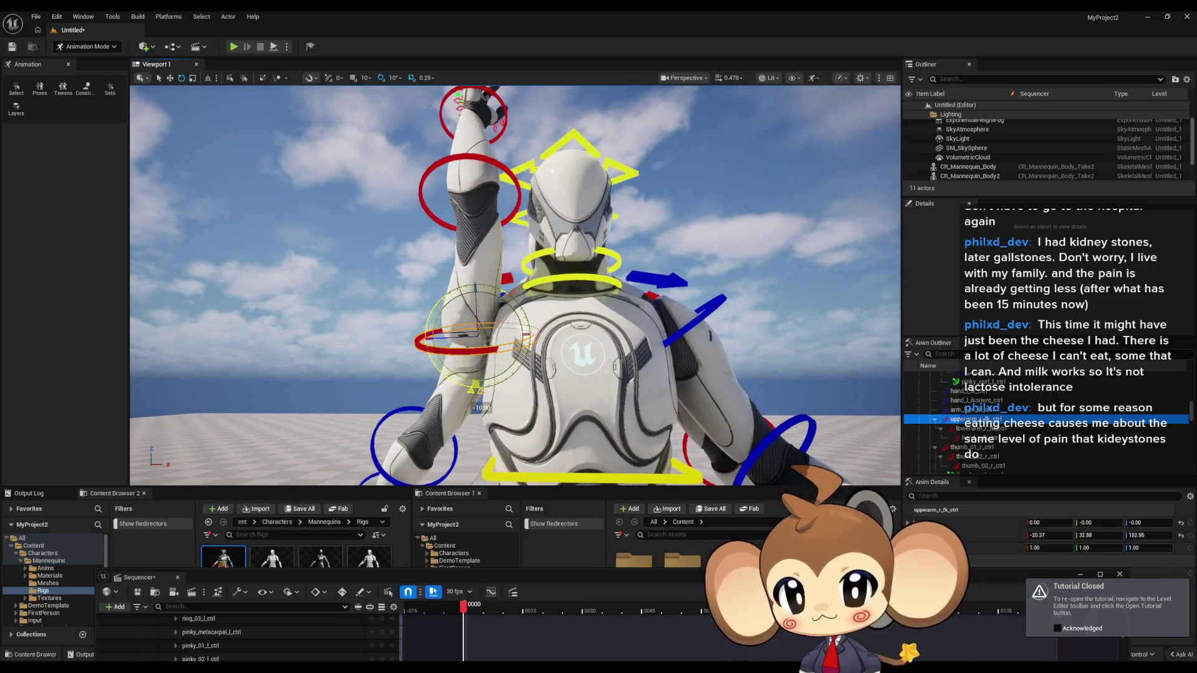
left_click_drag(509, 297, 512, 274)
left_click(510, 192)
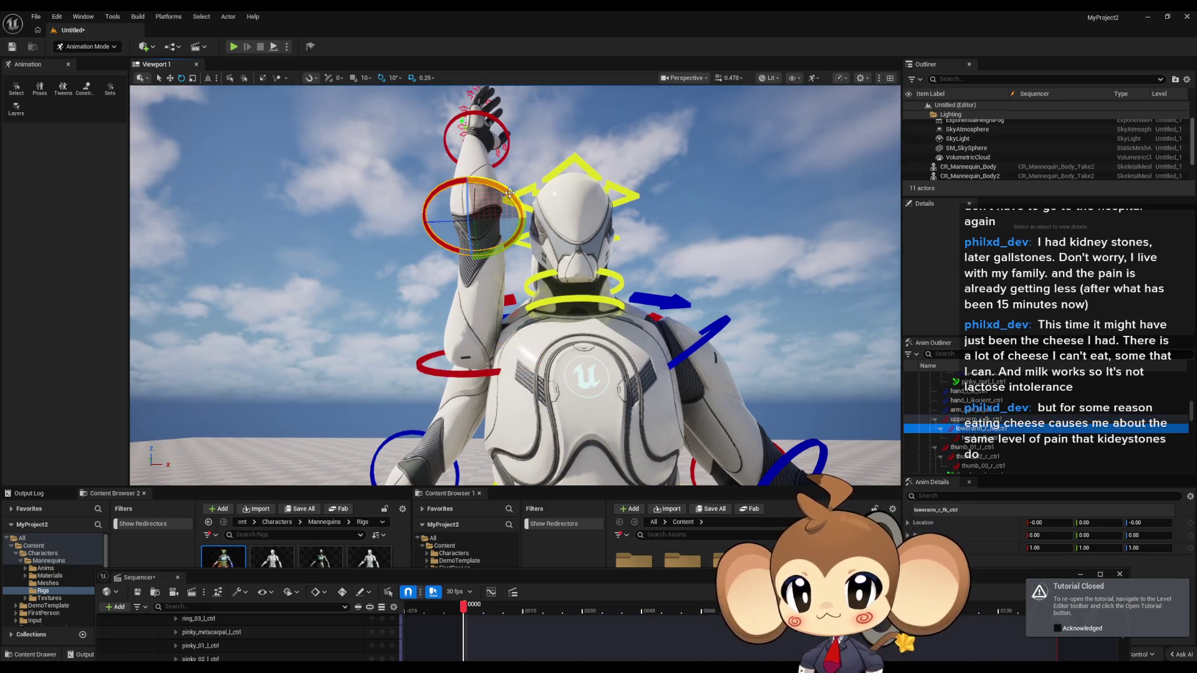
left_click_drag(424, 236, 417, 223)
left_click(484, 371)
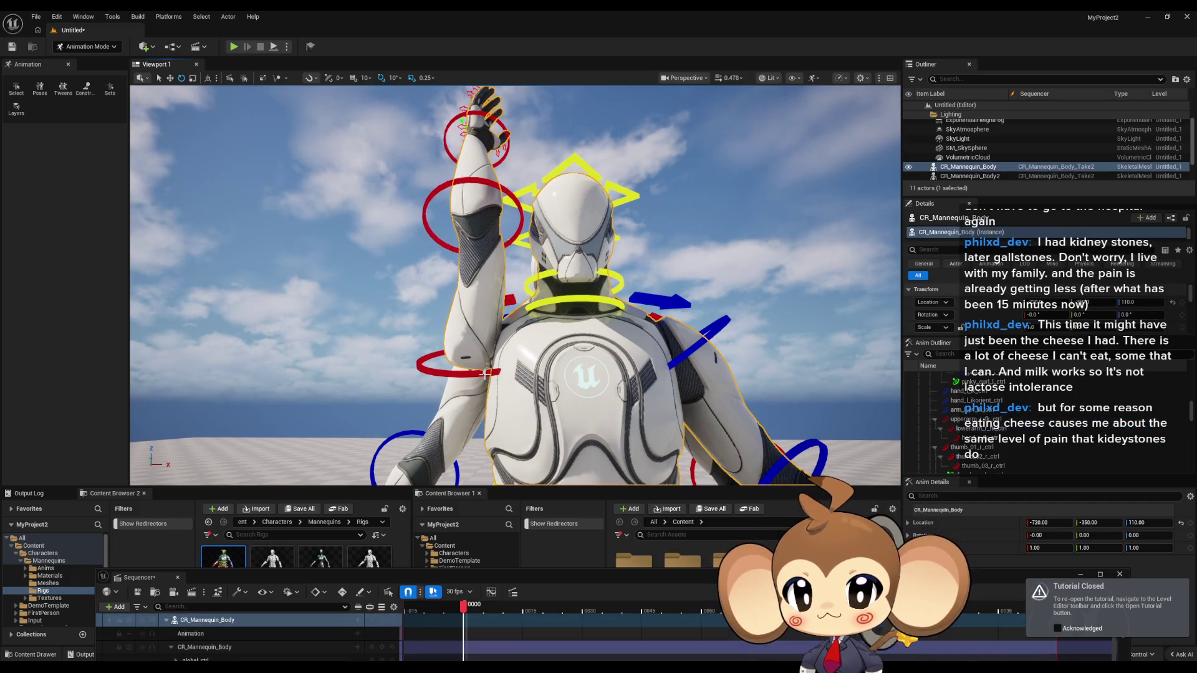
left_click(478, 373)
left_click_drag(506, 367, 442, 355)
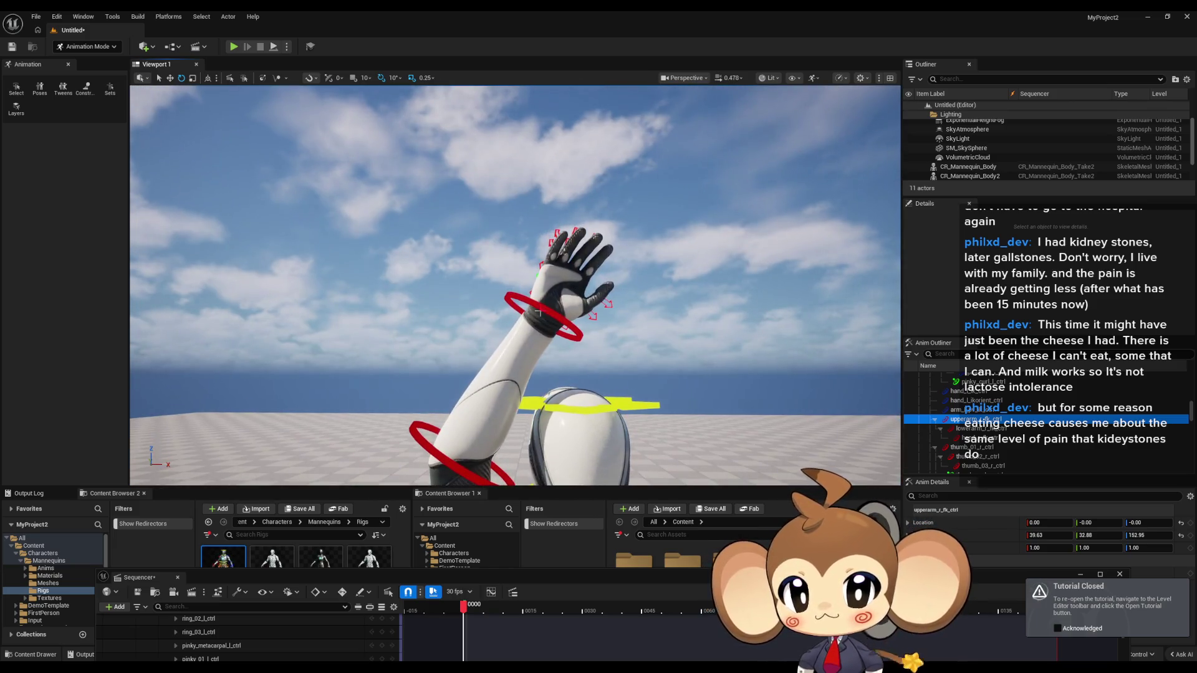
Twist the mannequin's right hand control about 170°
left_click(531, 313)
left_click_drag(522, 297, 540, 312)
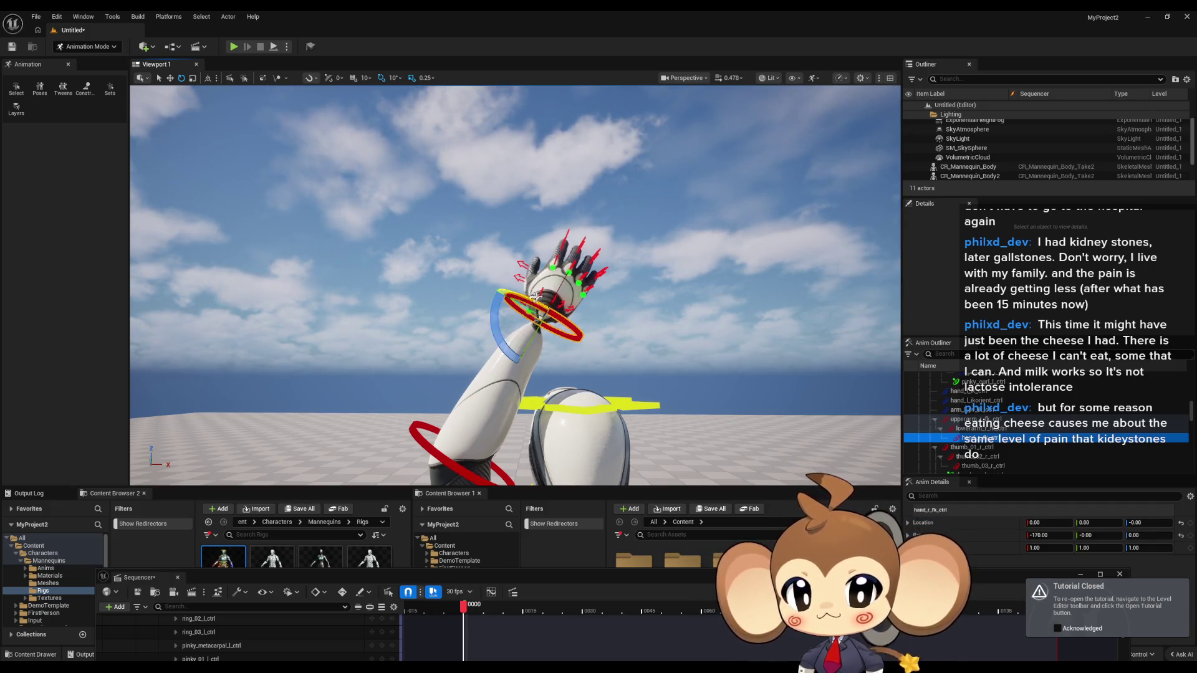
scroll(532, 298, "down", 5)
scroll(473, 296, "up", 3)
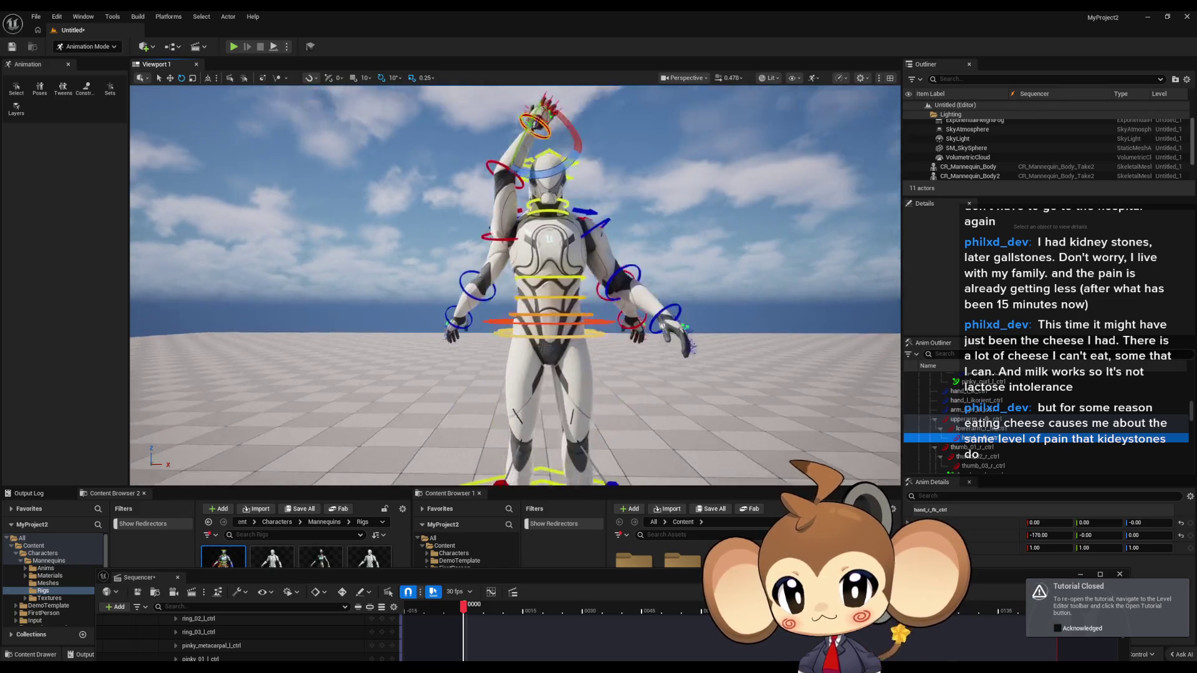
Rotate the right upper arm further upward and pick the right forearm control
left_click(480, 313)
mouse_move(473, 271)
left_mouse_down()
mouse_move(485, 218)
mouse_move(437, 190)
mouse_move(431, 202)
left_mouse_up()
left_click(472, 221)
scroll(431, 202, "up", 2)
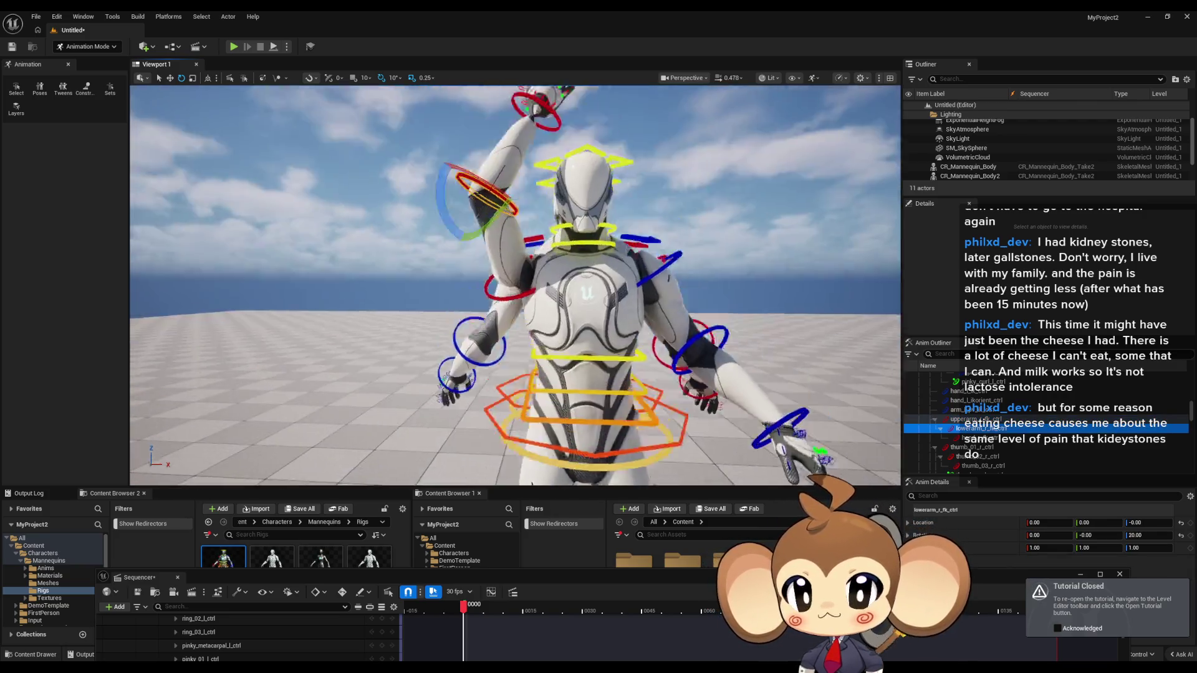
scroll(515, 285, "down", 3)
mouse_move(515, 285)
left_mouse_down()
mouse_move(159, 285)
mouse_move(6, 252)
left_mouse_up()
left_click(629, 263)
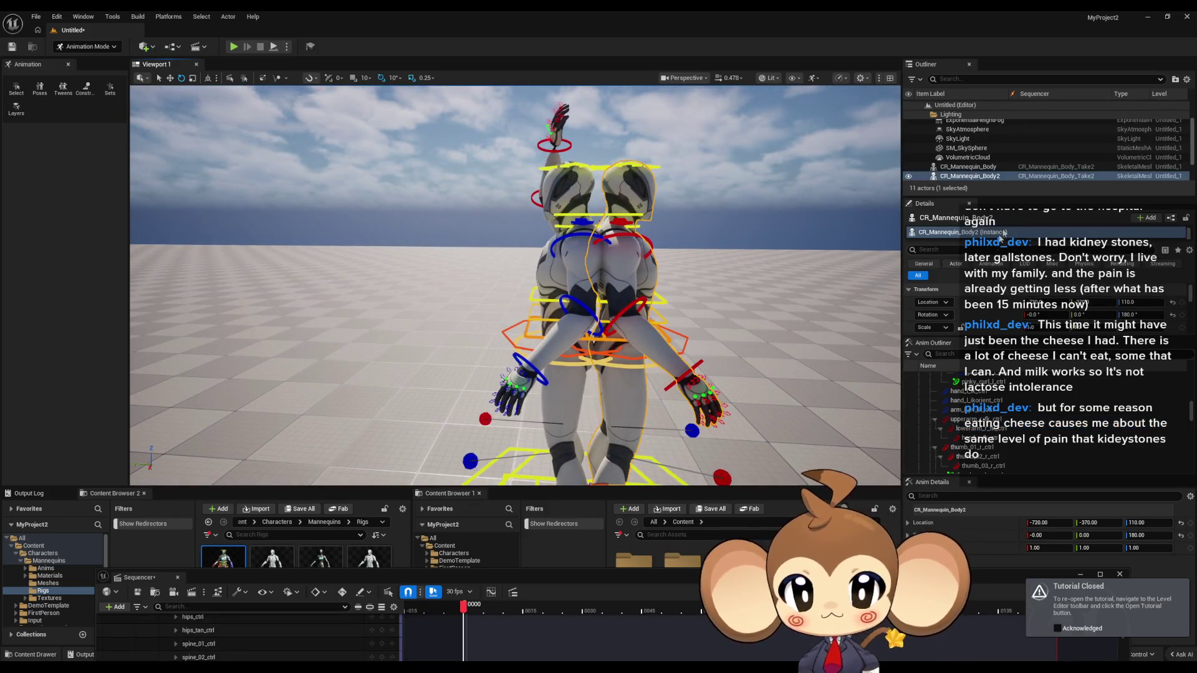
left_click(908, 176)
left_click(572, 260)
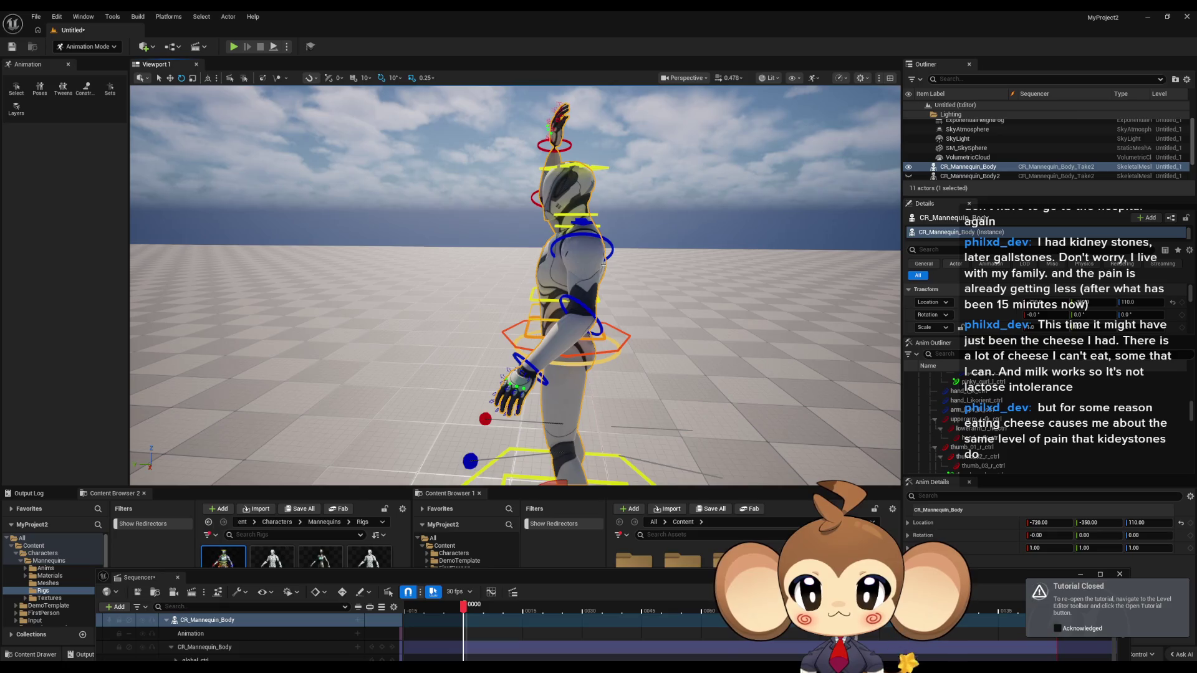
key("ctrl+d")
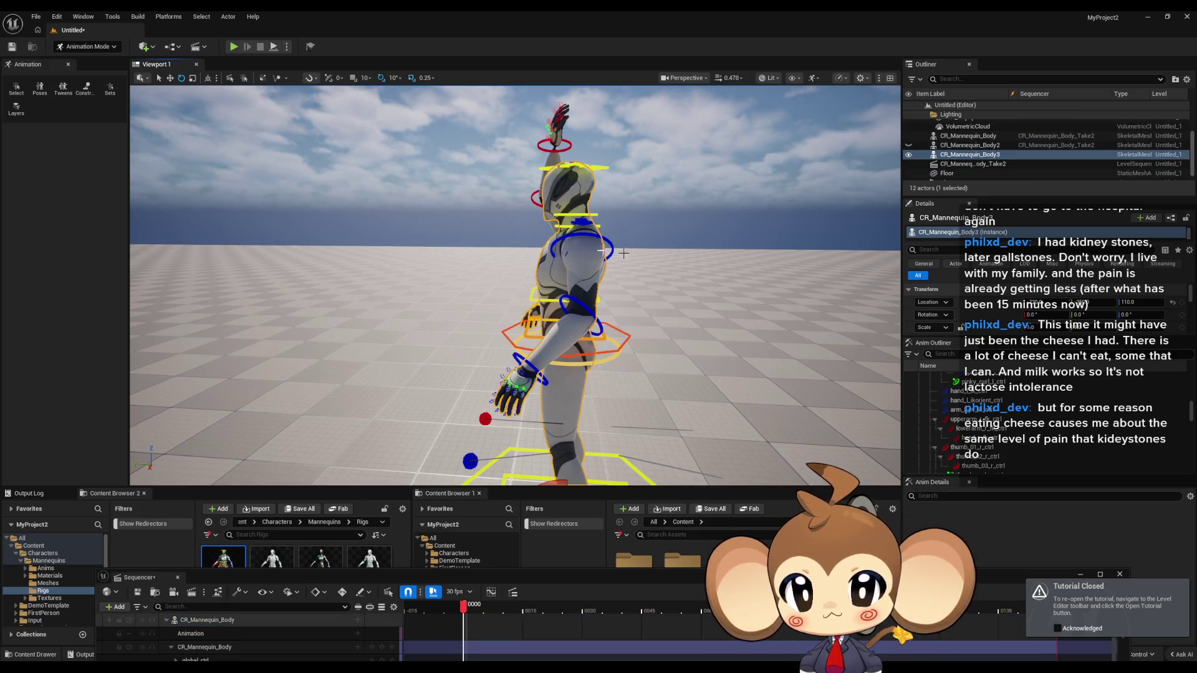
key("f")
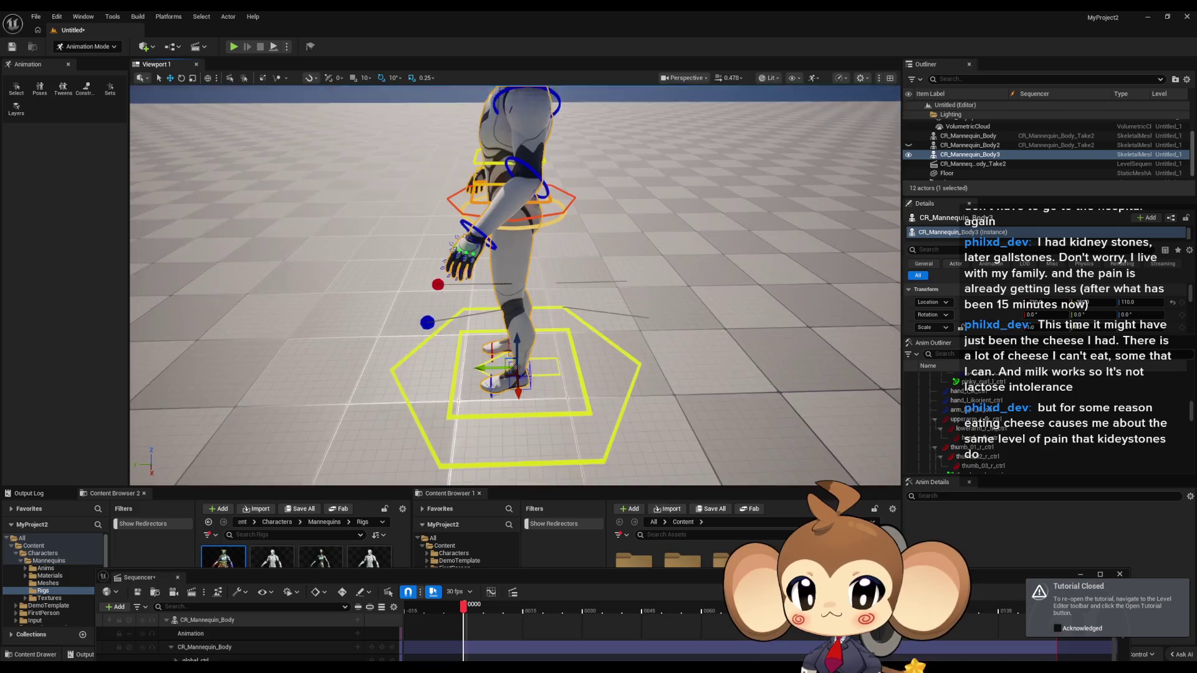
left_click_drag(488, 342, 522, 343)
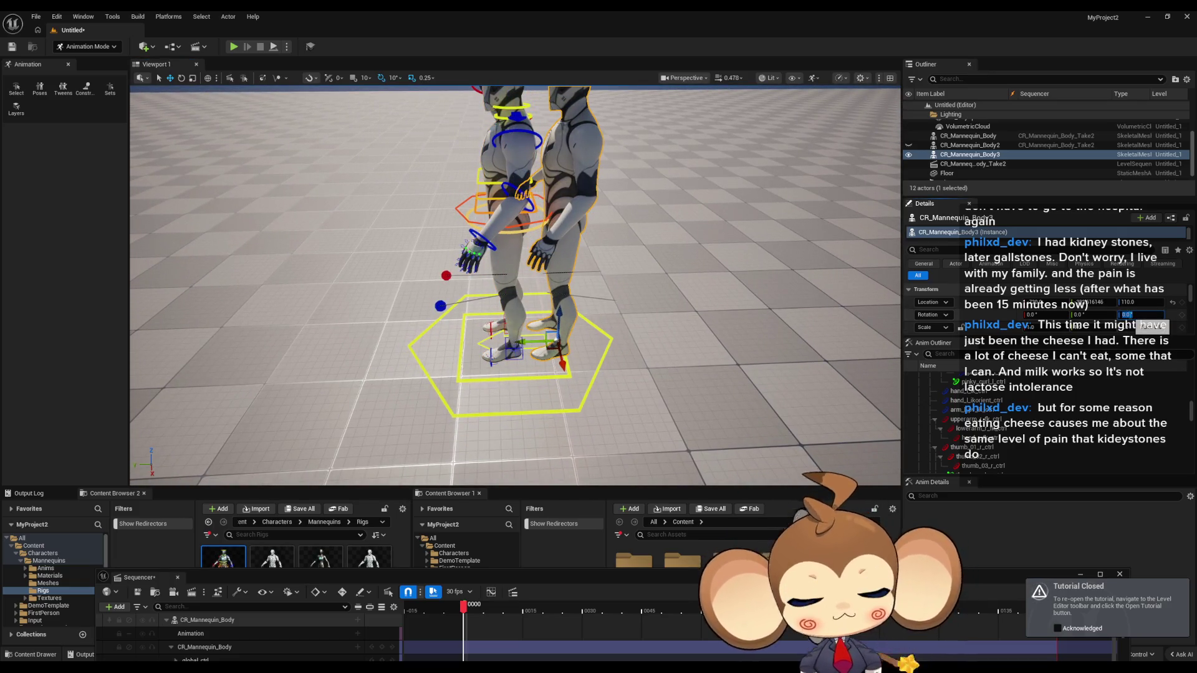
type("80")
key("Return")
mouse_move(512, 286)
left_mouse_down()
mouse_move(386, 268)
mouse_move(382, 340)
left_mouse_up()
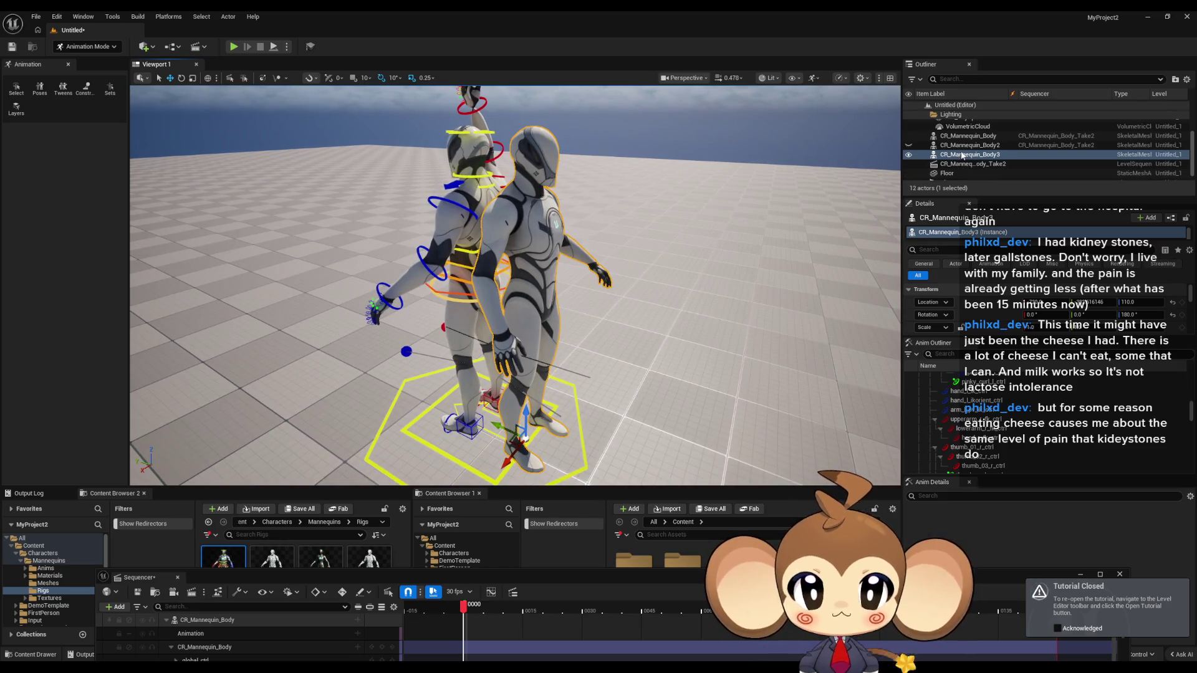
key("Delete")
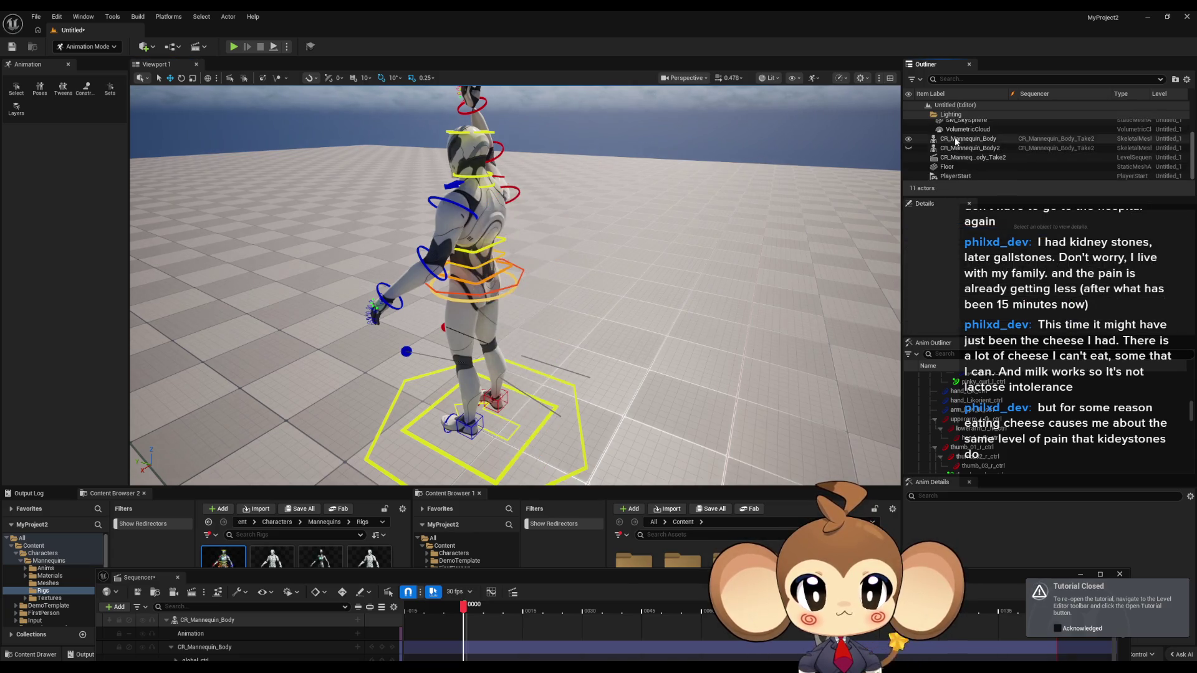
left_click(967, 138)
scroll(992, 431, "up", 10)
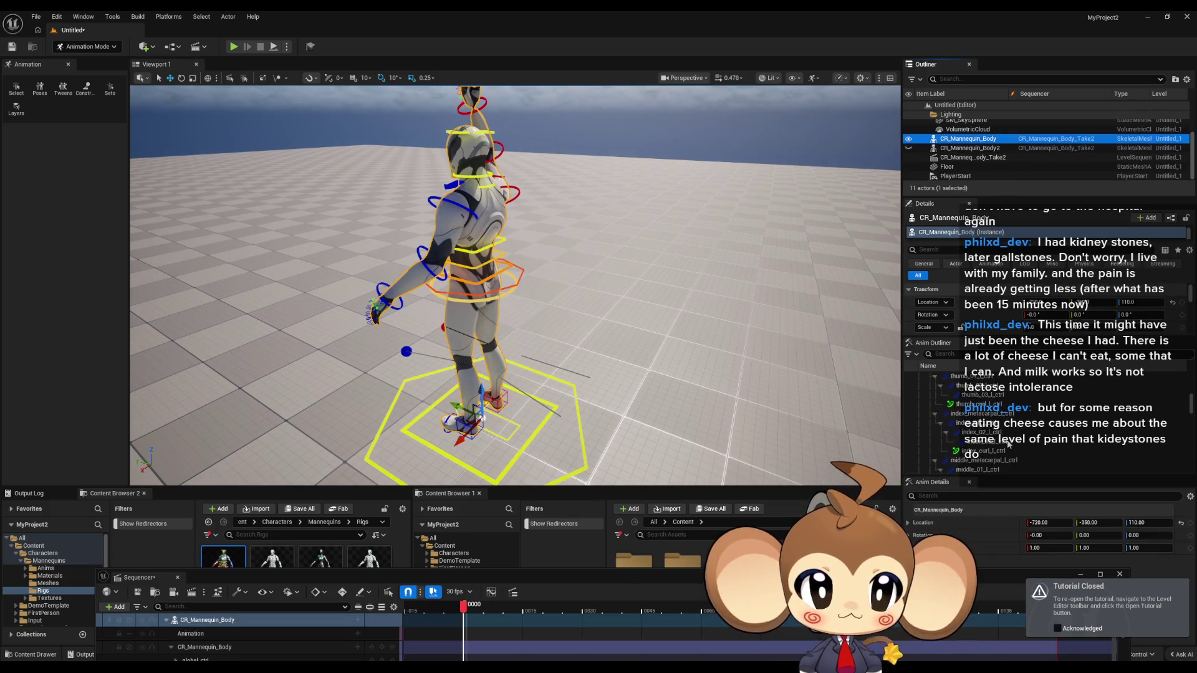
scroll(992, 434, "up", 10)
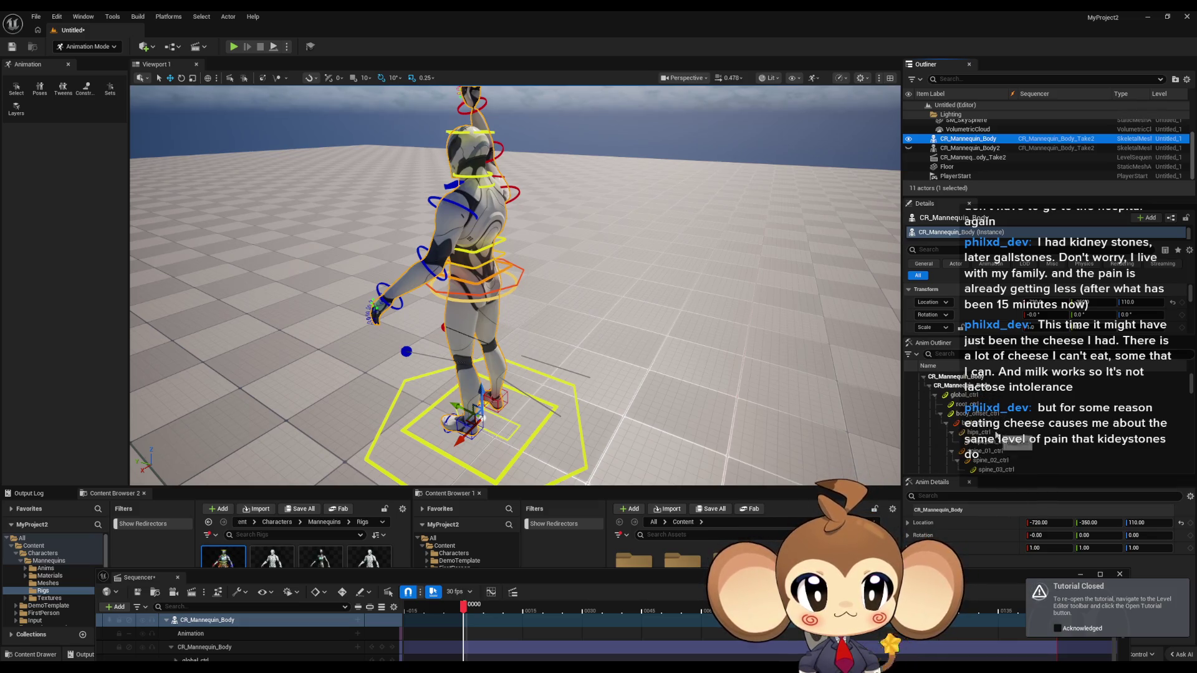
left_click(966, 385)
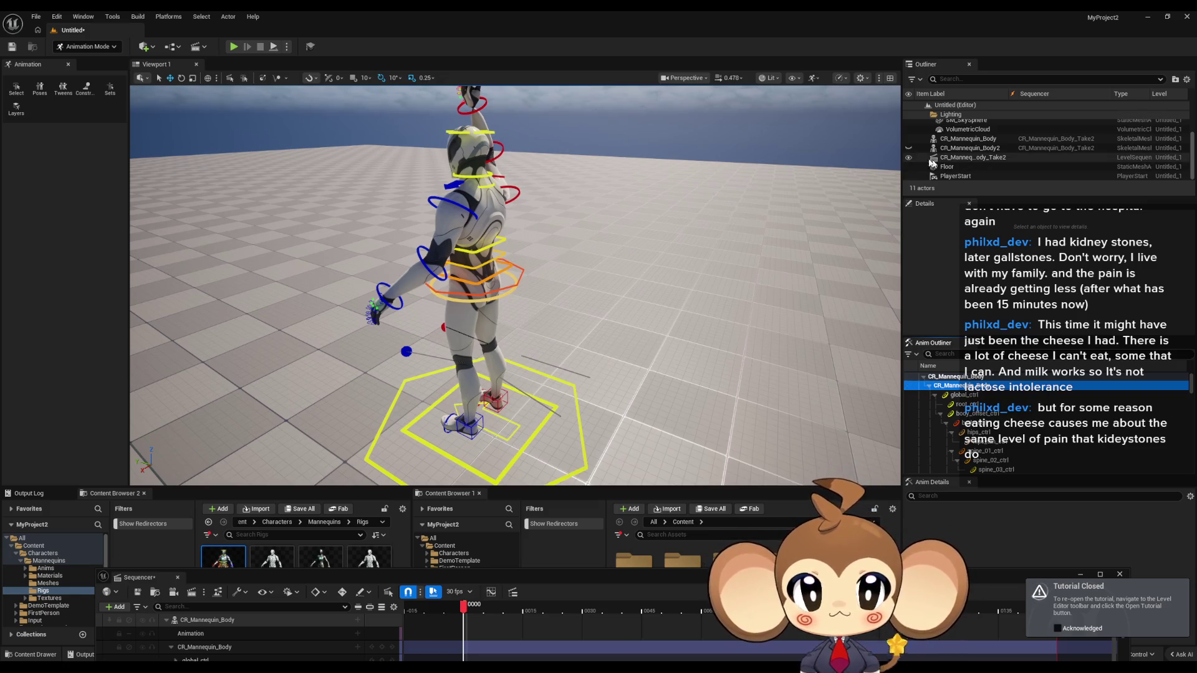
left_click(909, 148)
left_click(969, 147)
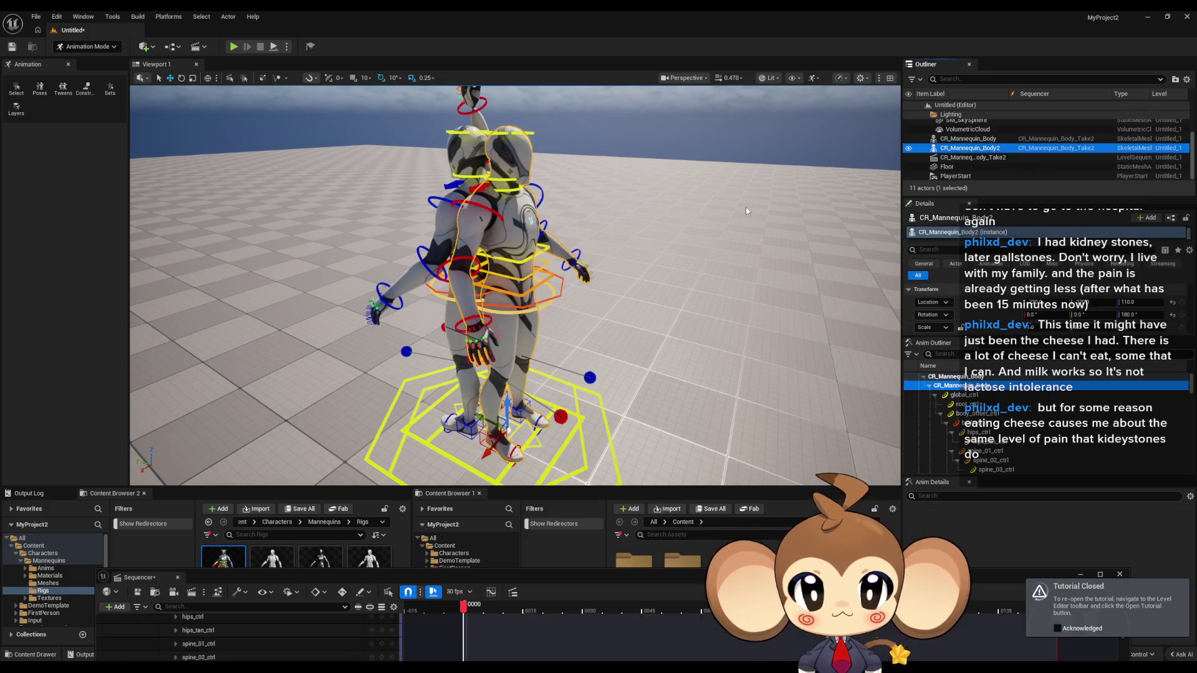
key("f")
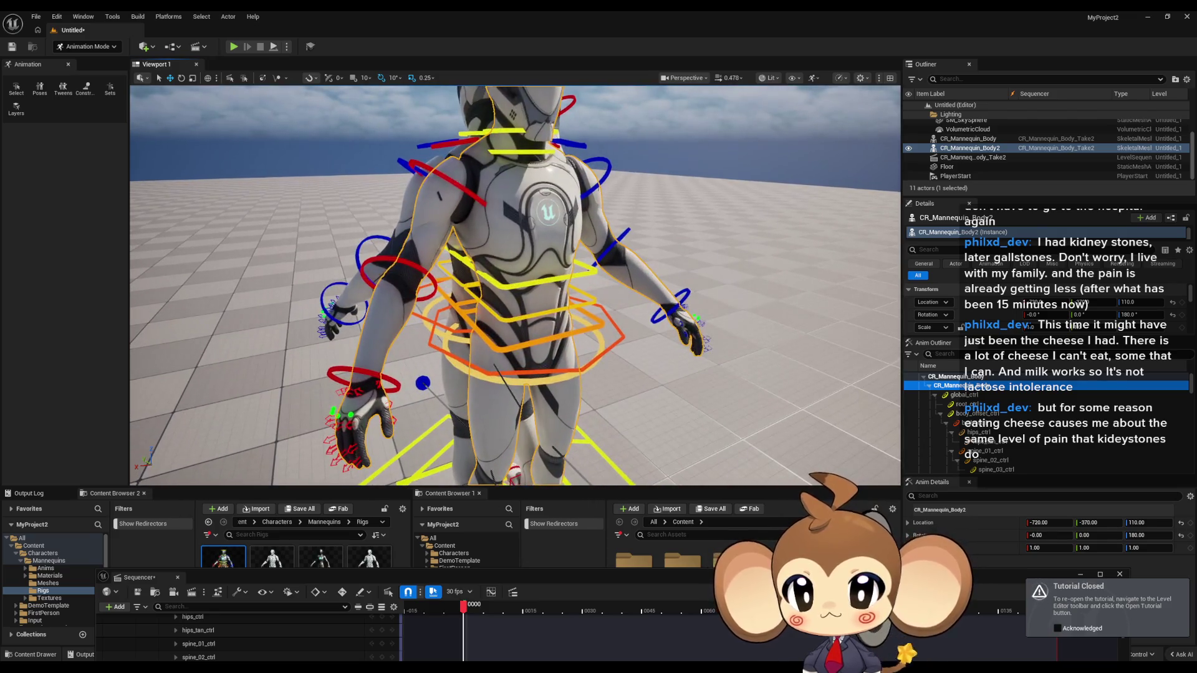
Raise the second mannequin's right upper arm (Z 160, Y 30) and bend its forearm to about −12.96, −39.27, 8.29
left_click(449, 184)
left_click_drag(561, 281, 599, 281)
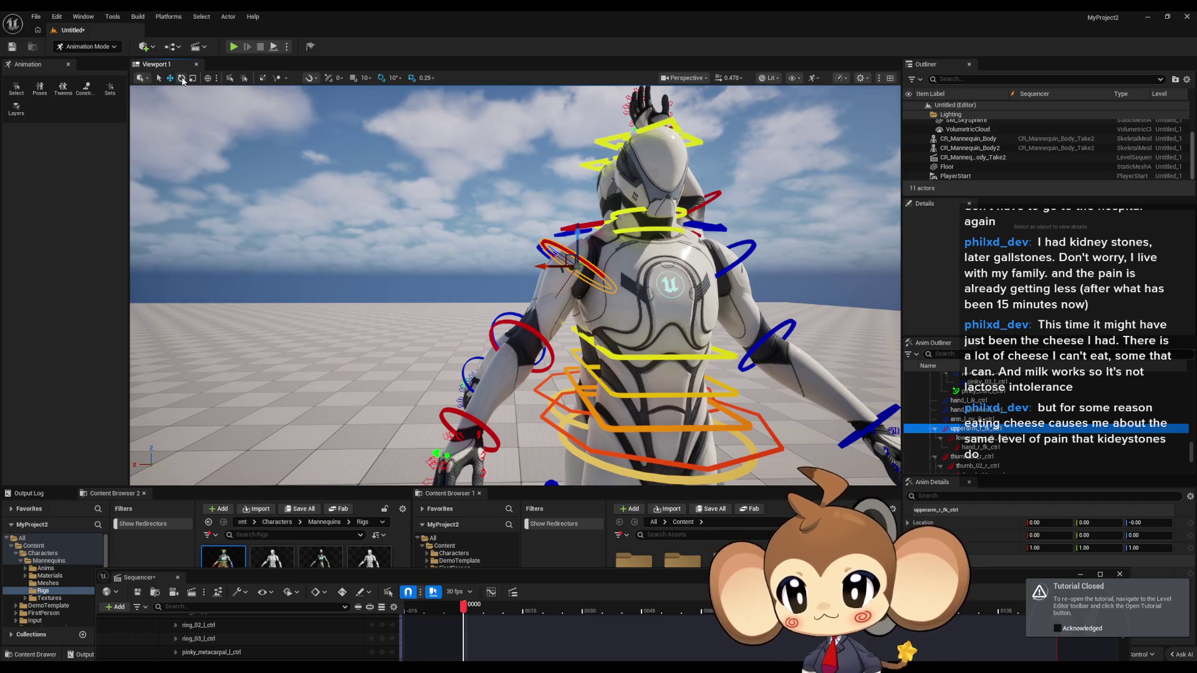
mouse_move(494, 290)
left_mouse_down()
mouse_move(549, 288)
mouse_move(494, 291)
left_mouse_up()
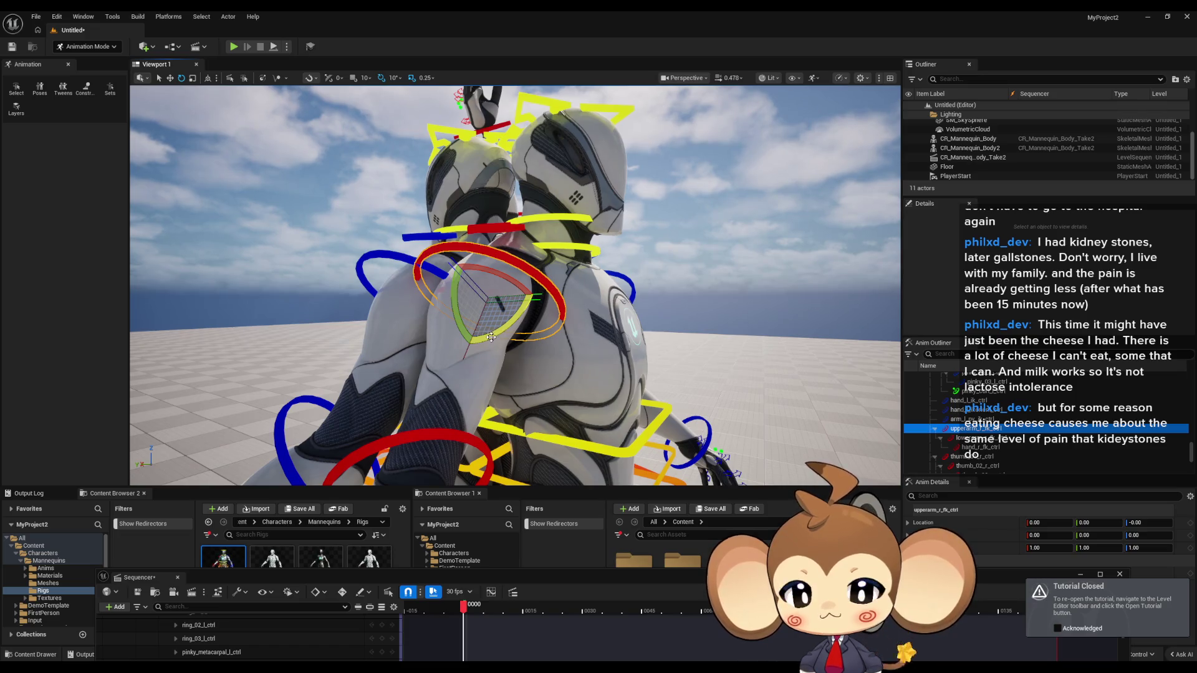
left_click_drag(491, 337, 492, 312)
mouse_move(505, 342)
left_mouse_down()
mouse_move(505, 299)
mouse_move(430, 274)
mouse_move(430, 293)
mouse_move(449, 268)
mouse_move(387, 237)
mouse_move(468, 404)
left_mouse_up()
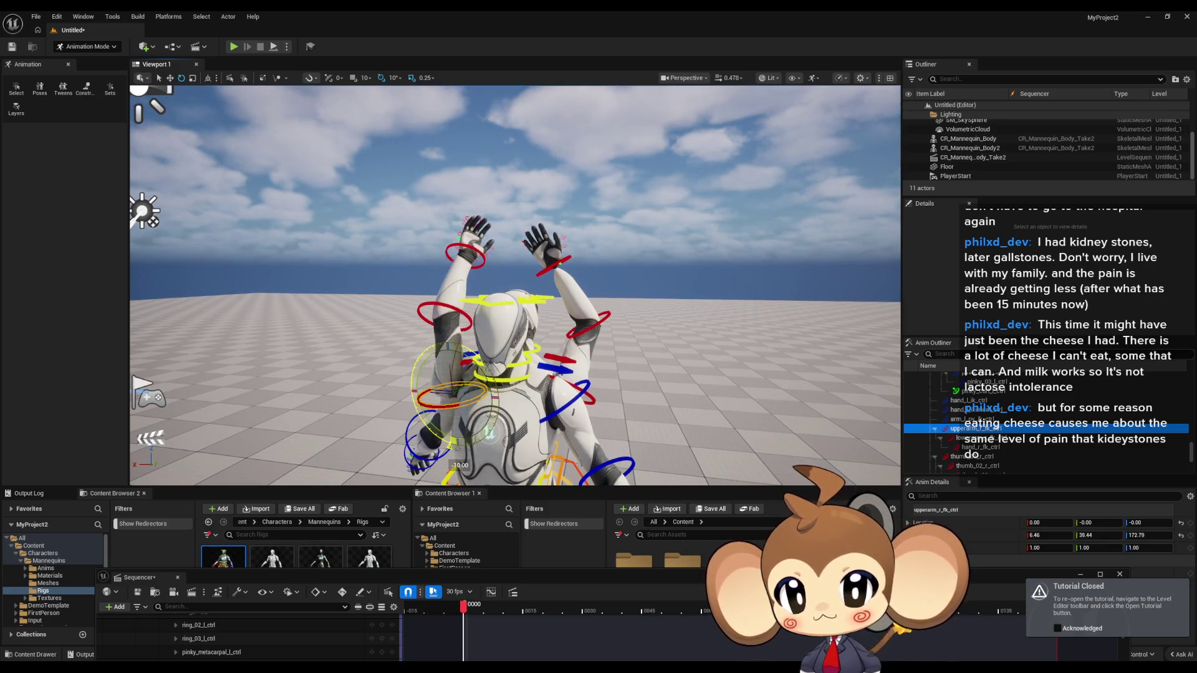
mouse_move(468, 404)
left_mouse_down()
mouse_move(455, 374)
mouse_move(522, 369)
mouse_move(449, 311)
left_mouse_up()
left_click(436, 318)
left_click_drag(133, 340, 564, 261)
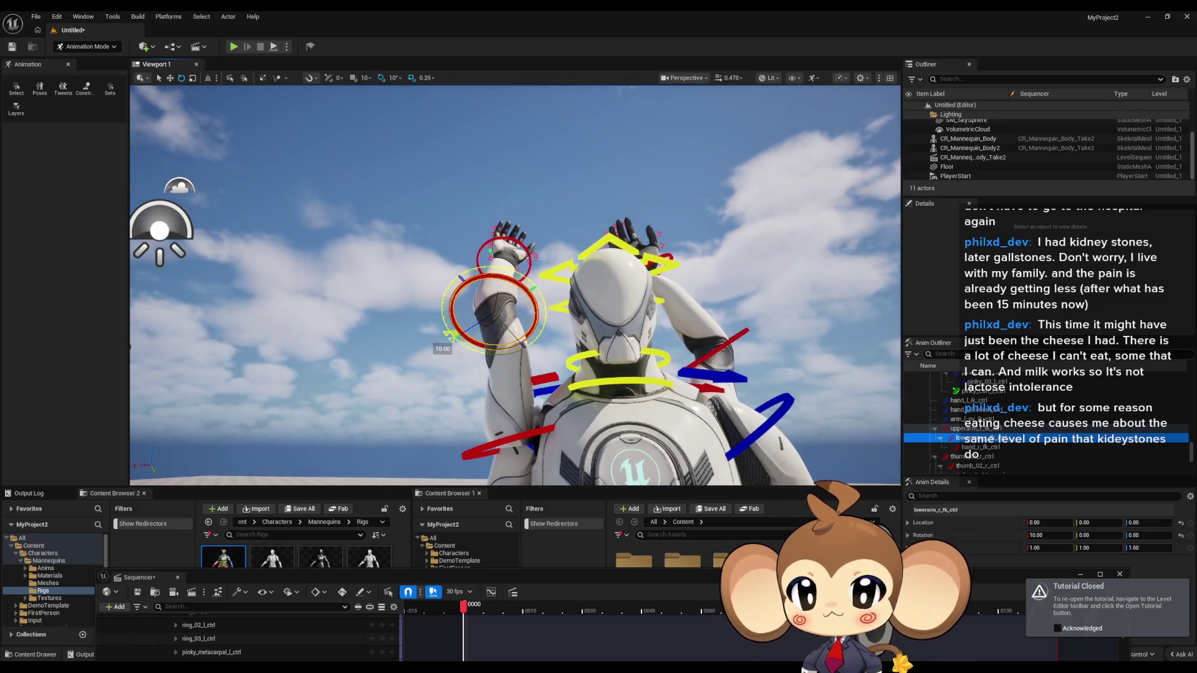
left_click_drag(565, 261, 565, 301)
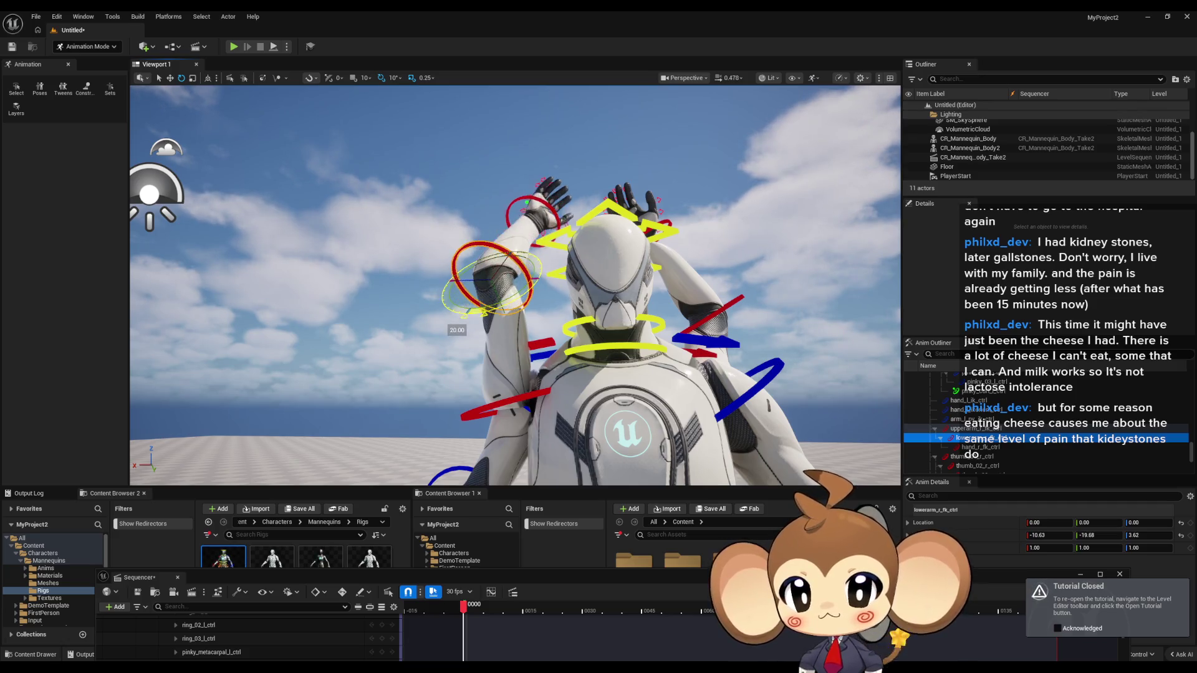
left_click_drag(446, 328, 546, 293)
Bend the second mannequin's right forearm by 20°
left_click(538, 314)
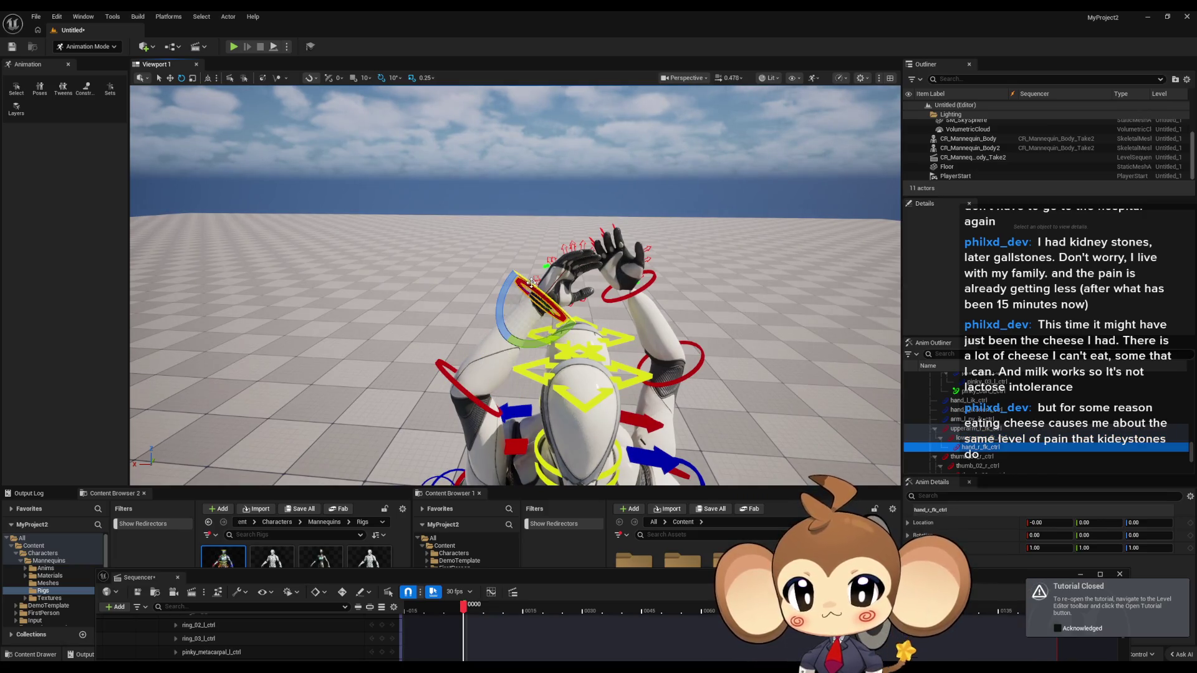
left_click_drag(540, 292, 642, 315)
mouse_move(404, 292)
left_mouse_down()
mouse_move(374, 296)
mouse_move(404, 292)
mouse_move(454, 319)
left_mouse_up()
left_click(450, 287)
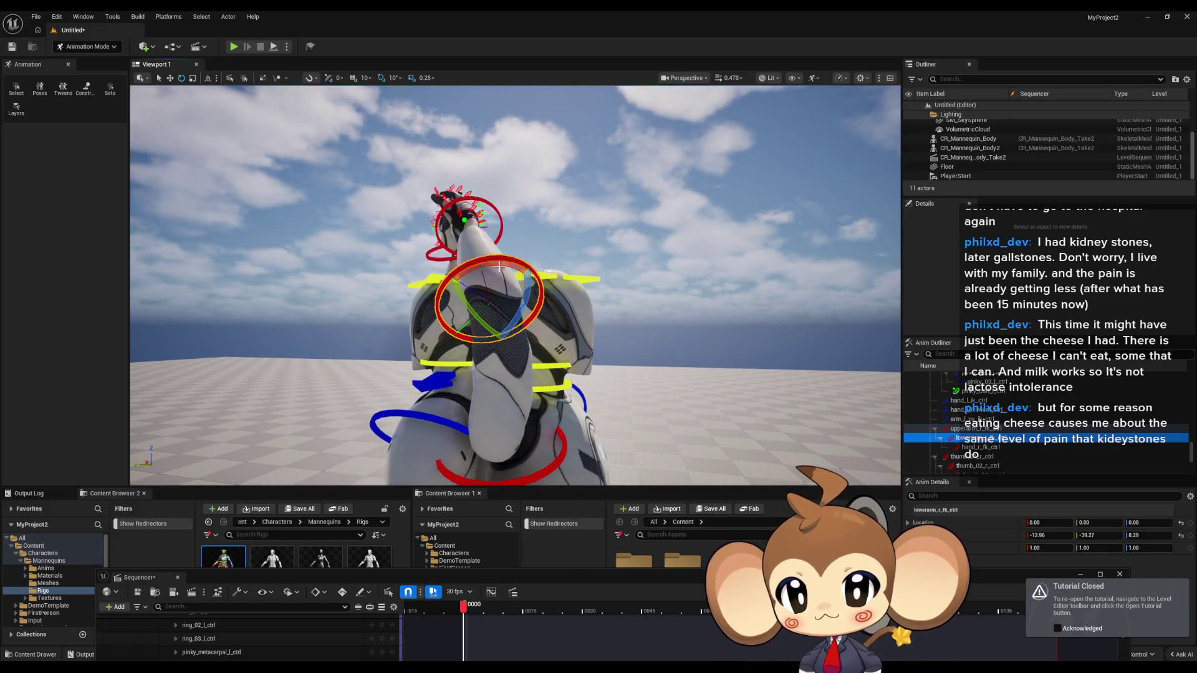
left_click_drag(522, 305, 486, 352)
Adjust the right upper arm and forearm so the hands meet, forearm at −67.15, −47.62, 31.72
mouse_move(563, 265)
left_mouse_down()
mouse_move(536, 325)
mouse_move(486, 349)
mouse_move(451, 396)
left_mouse_up()
left_click(533, 328)
mouse_move(438, 345)
left_mouse_down()
mouse_move(569, 344)
mouse_move(533, 349)
left_mouse_up()
mouse_move(589, 240)
left_mouse_down()
mouse_move(541, 279)
mouse_move(480, 278)
mouse_move(362, 317)
mouse_move(331, 341)
left_mouse_up()
left_click(539, 275)
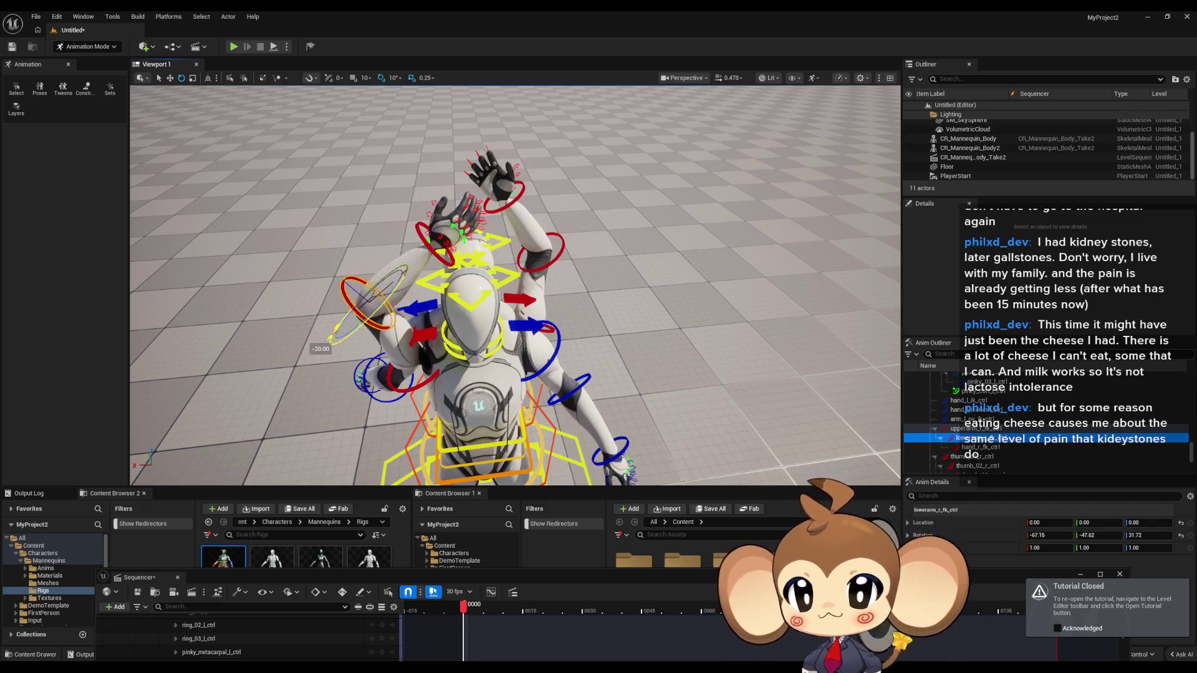
left_click_drag(388, 307, 312, 231)
mouse_move(436, 286)
left_mouse_down()
mouse_move(578, 286)
mouse_move(543, 249)
mouse_move(543, 212)
mouse_move(556, 222)
left_mouse_up()
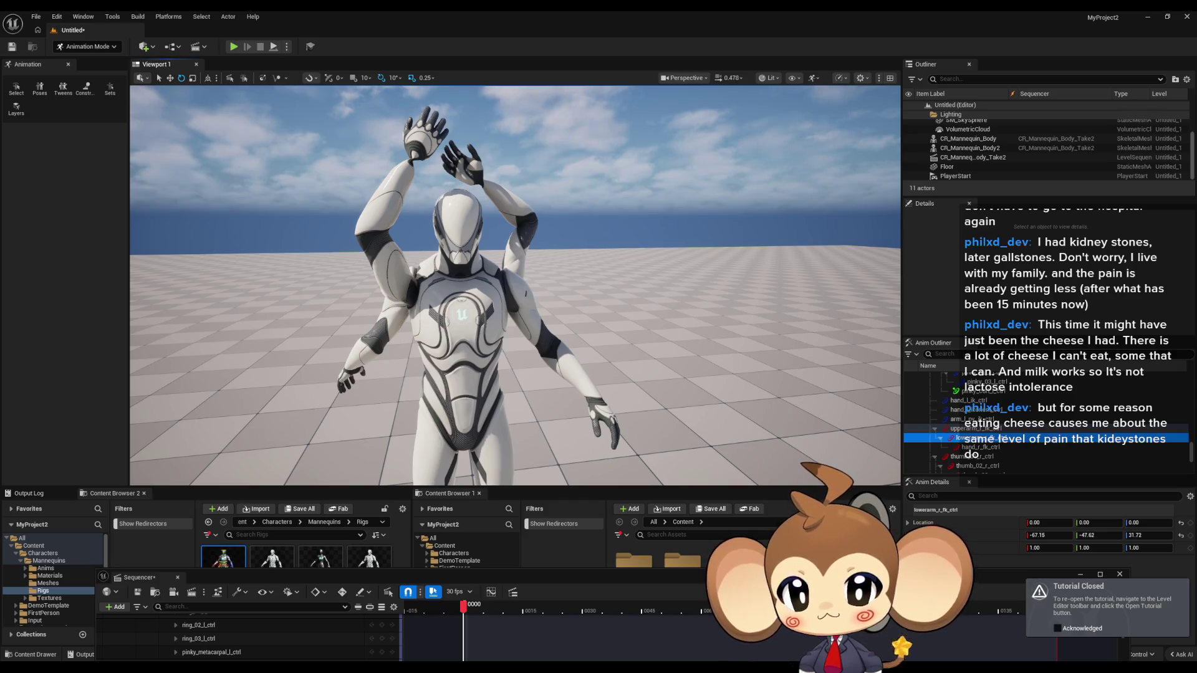
On the first mannequin, swing the left forearm down 50° so the hand rests on the belly
left_click(552, 310)
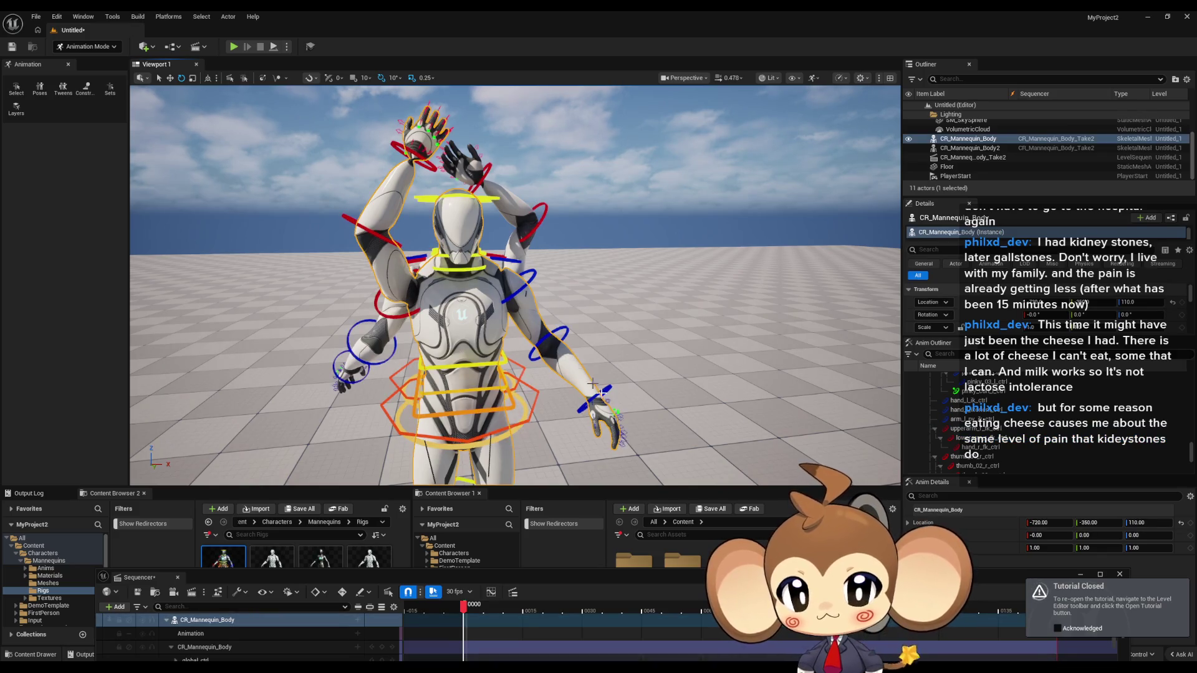
left_click(546, 340)
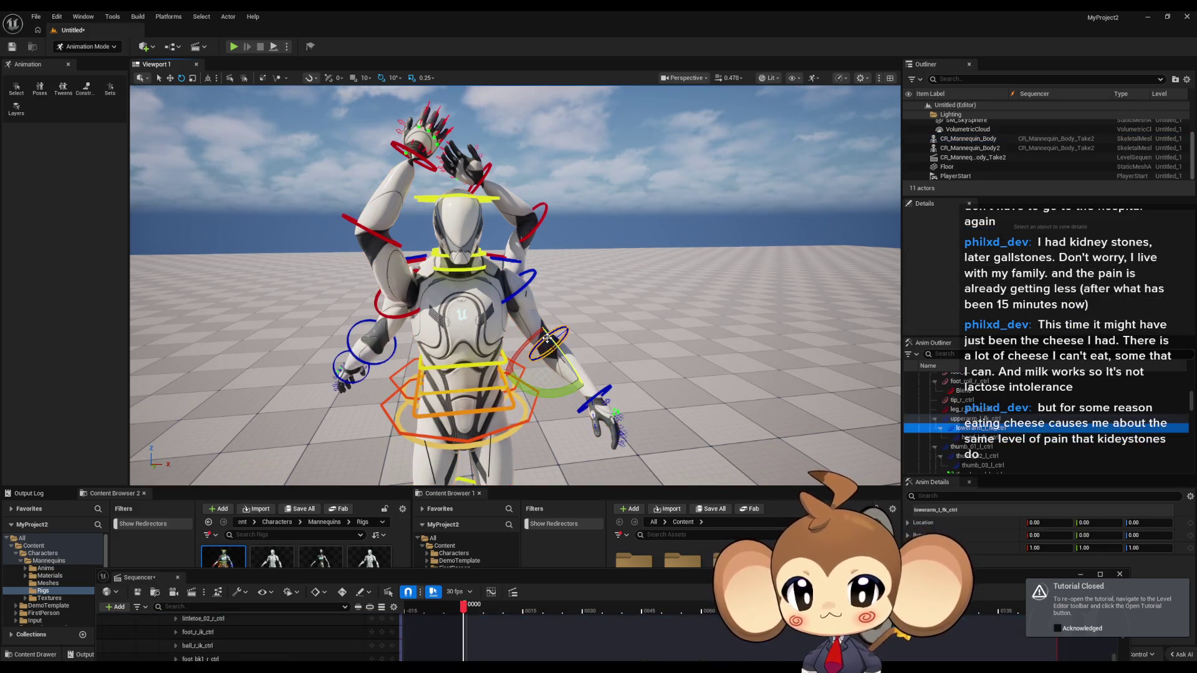
left_click_drag(564, 363, 591, 403)
mouse_move(564, 352)
left_mouse_down()
mouse_move(526, 319)
mouse_move(510, 320)
mouse_move(510, 338)
left_mouse_up()
left_click(520, 280)
left_click(527, 293)
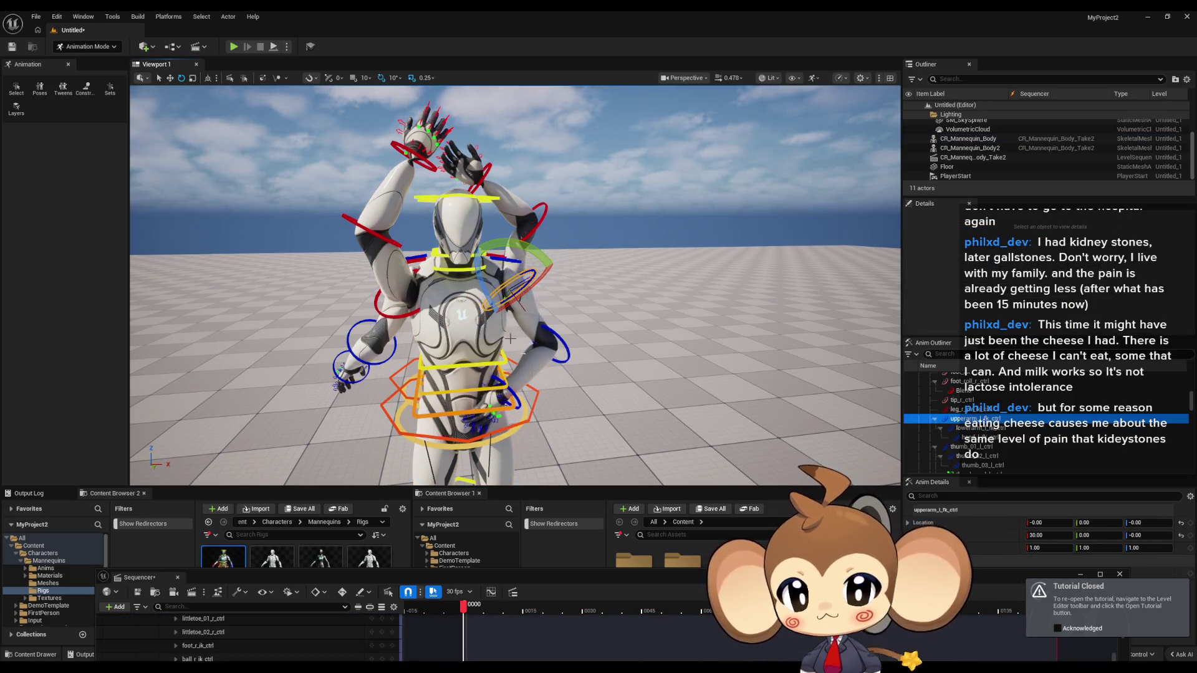
left_click(568, 353)
mouse_move(564, 352)
left_mouse_down()
mouse_move(554, 349)
mouse_move(553, 375)
left_mouse_up()
Rotate the first mannequin's left upper arm 30° and turn its left hand 50°
left_click(518, 289)
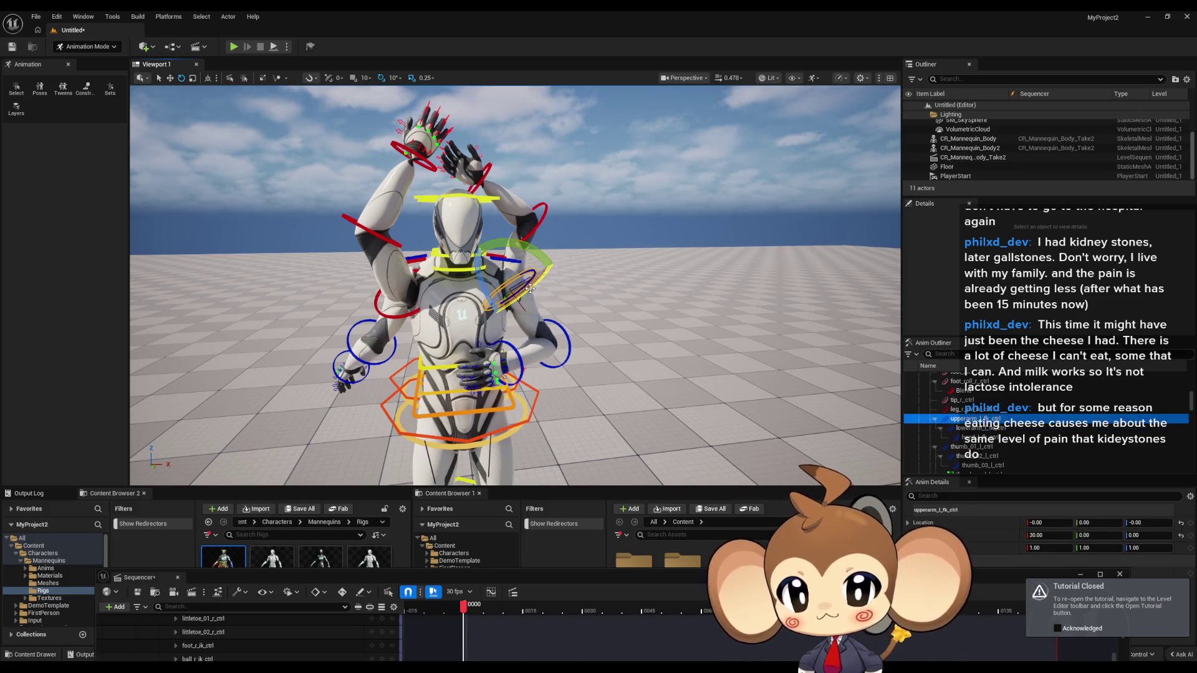
left_click_drag(554, 280, 502, 364)
mouse_move(561, 307)
left_mouse_down()
mouse_move(634, 307)
mouse_move(612, 298)
mouse_move(568, 401)
mouse_move(659, 419)
mouse_move(565, 412)
left_mouse_up()
left_click(560, 362)
scroll(561, 342, "up", 5)
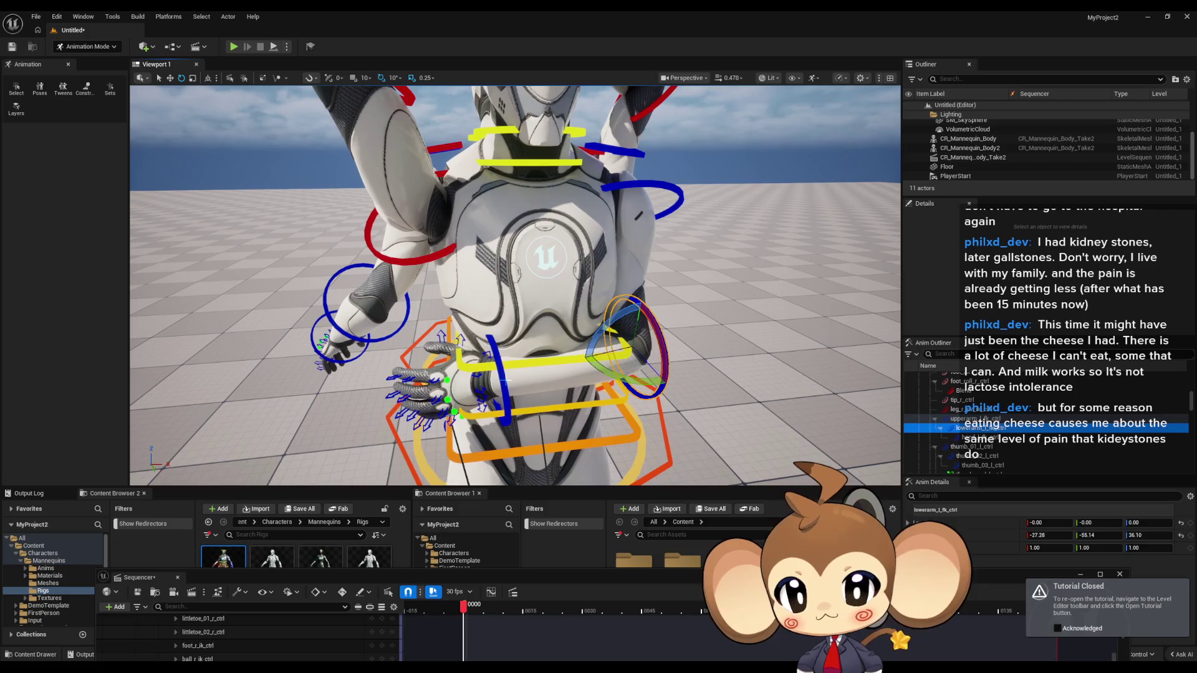
left_click(511, 409)
left_click_drag(511, 409, 483, 455)
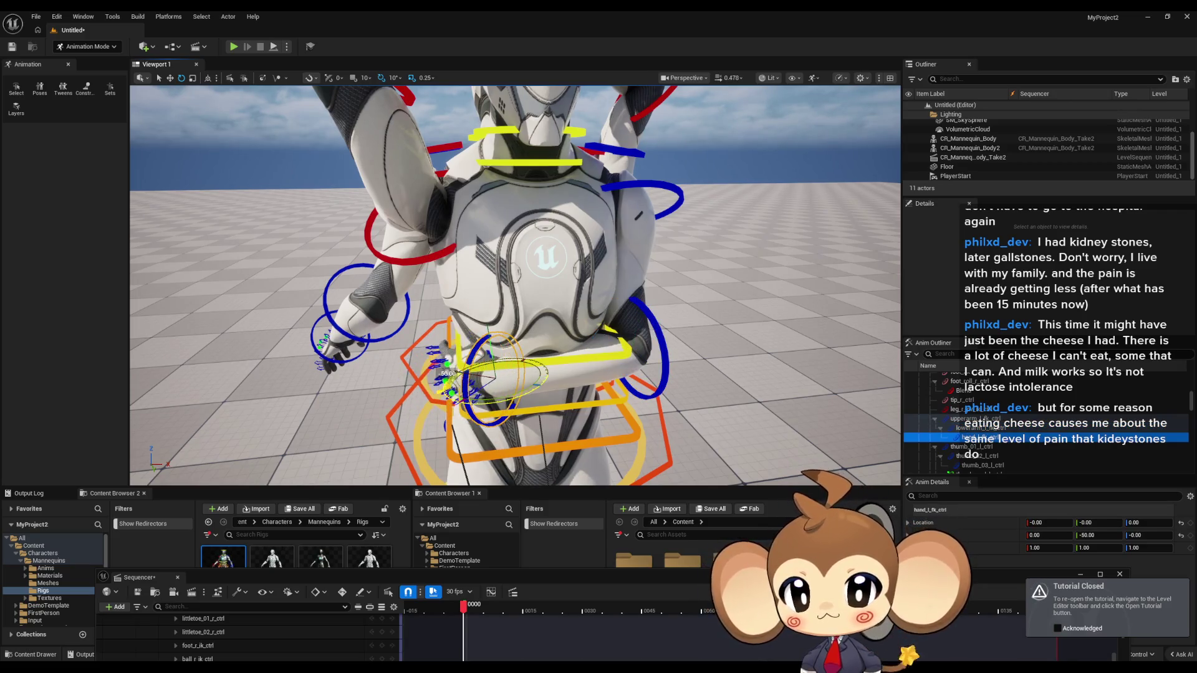
key("f")
On the second mannequin, lower the left upper arm 20° and swing the forearm toward the chest
left_click(293, 246)
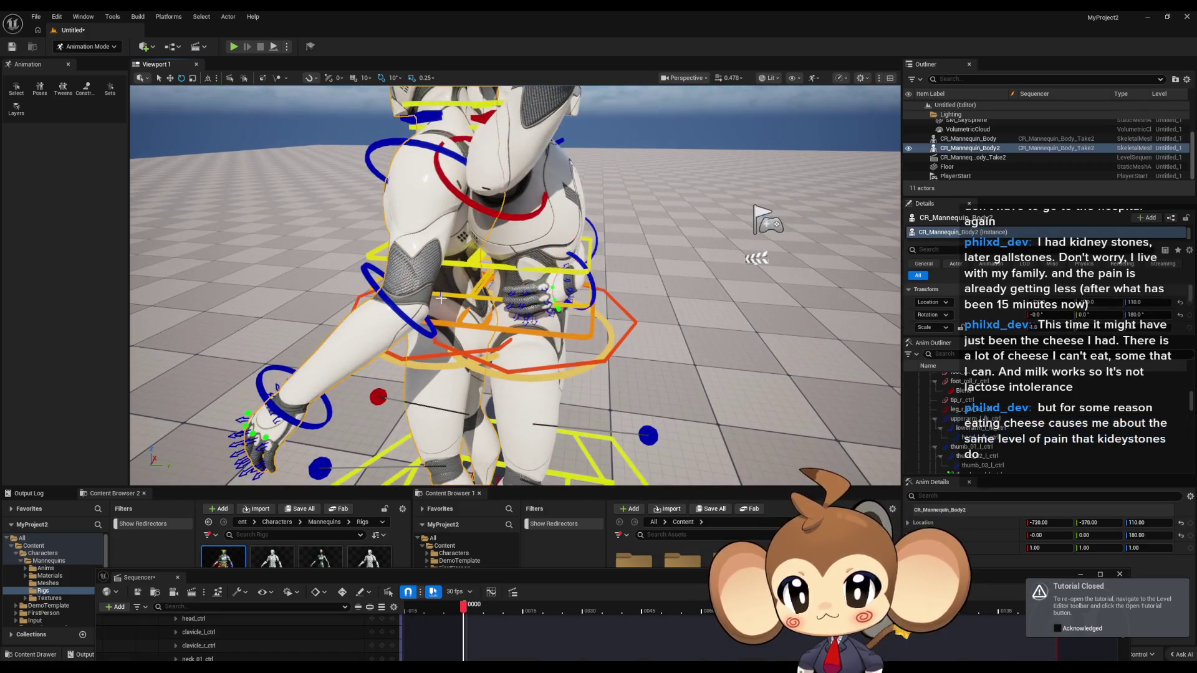
key("f")
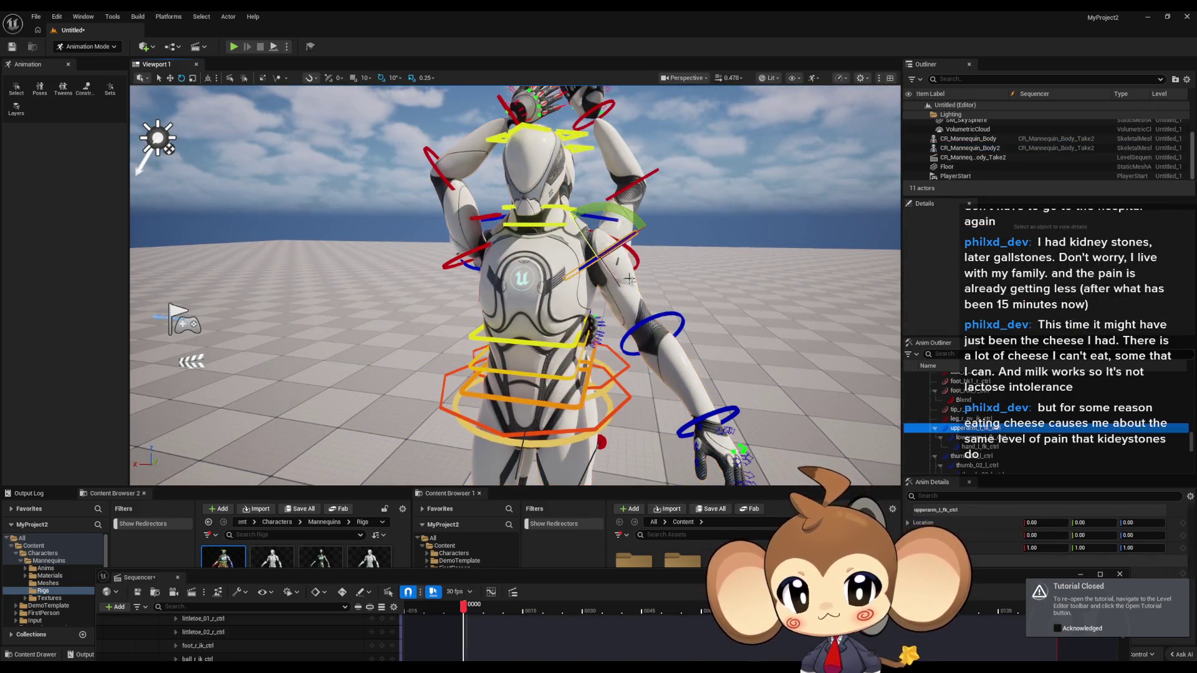
left_click(601, 262)
key("f")
mouse_move(546, 242)
left_mouse_down()
mouse_move(575, 304)
mouse_move(564, 286)
mouse_move(649, 261)
left_mouse_up()
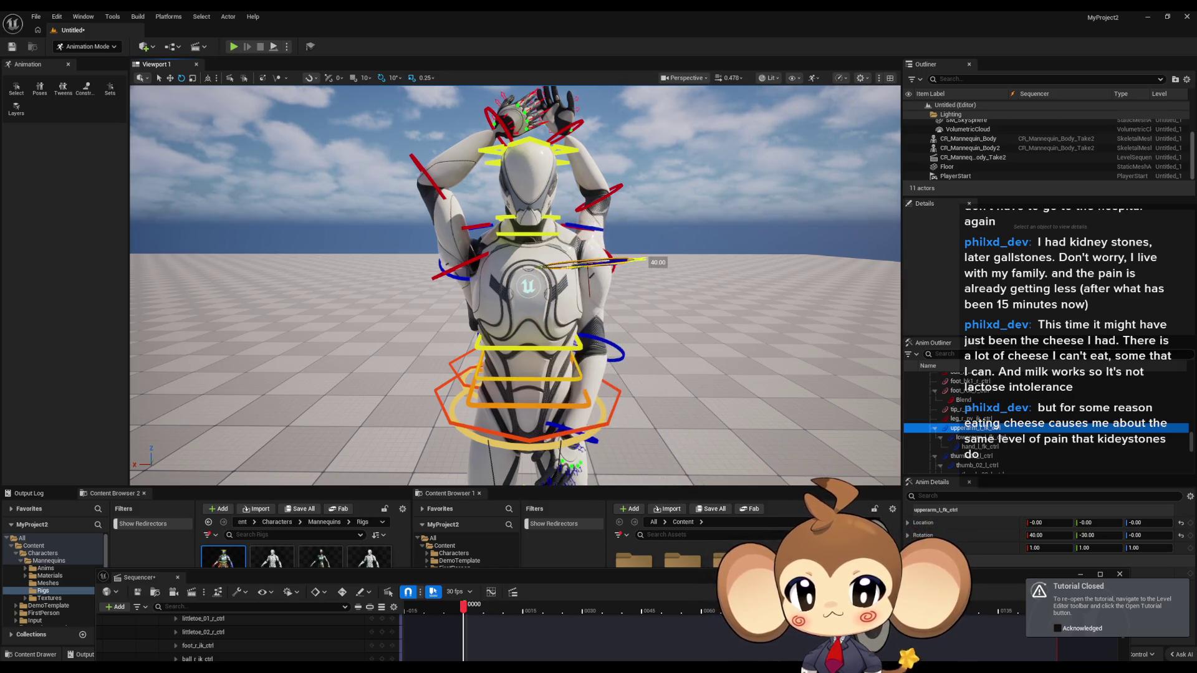
left_click(612, 346)
left_click_drag(571, 372, 607, 326)
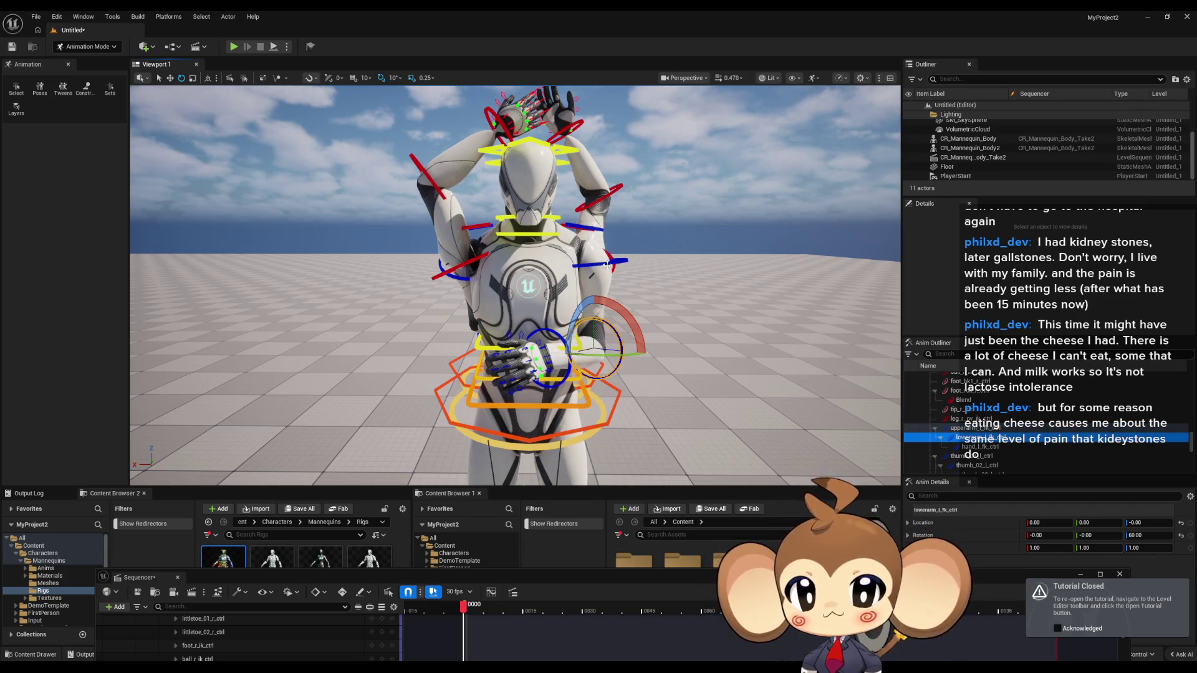
Raise the left upper arm rotation to 60 and tilt the left hand to 30°
left_click(608, 260)
left_click_drag(626, 244, 499, 280)
mouse_move(599, 168)
left_mouse_down()
mouse_move(583, 177)
mouse_move(588, 200)
mouse_move(612, 198)
mouse_move(556, 206)
mouse_move(564, 181)
mouse_move(539, 228)
mouse_move(490, 237)
mouse_move(536, 242)
mouse_move(484, 227)
mouse_move(488, 241)
left_mouse_up()
left_click(558, 257)
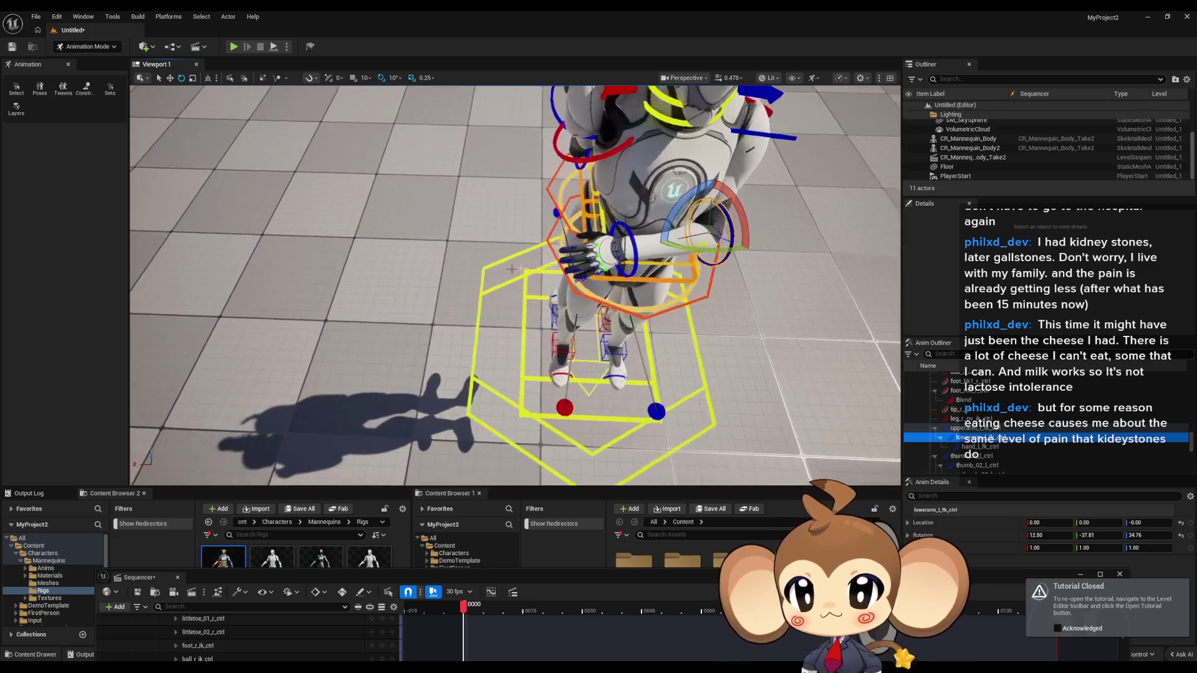
left_click(612, 270)
mouse_move(587, 252)
left_mouse_down()
mouse_move(654, 258)
mouse_move(647, 264)
mouse_move(717, 296)
left_mouse_up()
mouse_move(684, 367)
left_mouse_down()
mouse_move(660, 336)
mouse_move(664, 391)
left_mouse_up()
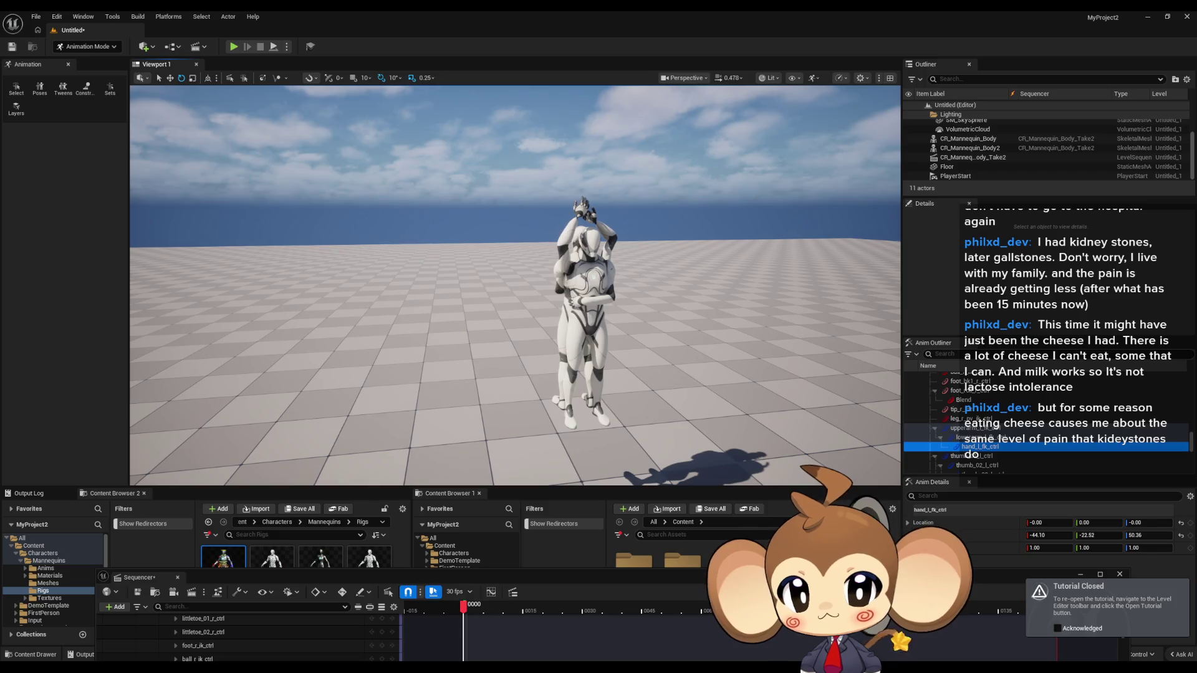
Frame the second mannequin and nudge its Y location from -370 to -350.24
mouse_move(809, 381)
left_mouse_down()
mouse_move(792, 368)
mouse_move(810, 337)
mouse_move(801, 342)
left_mouse_up()
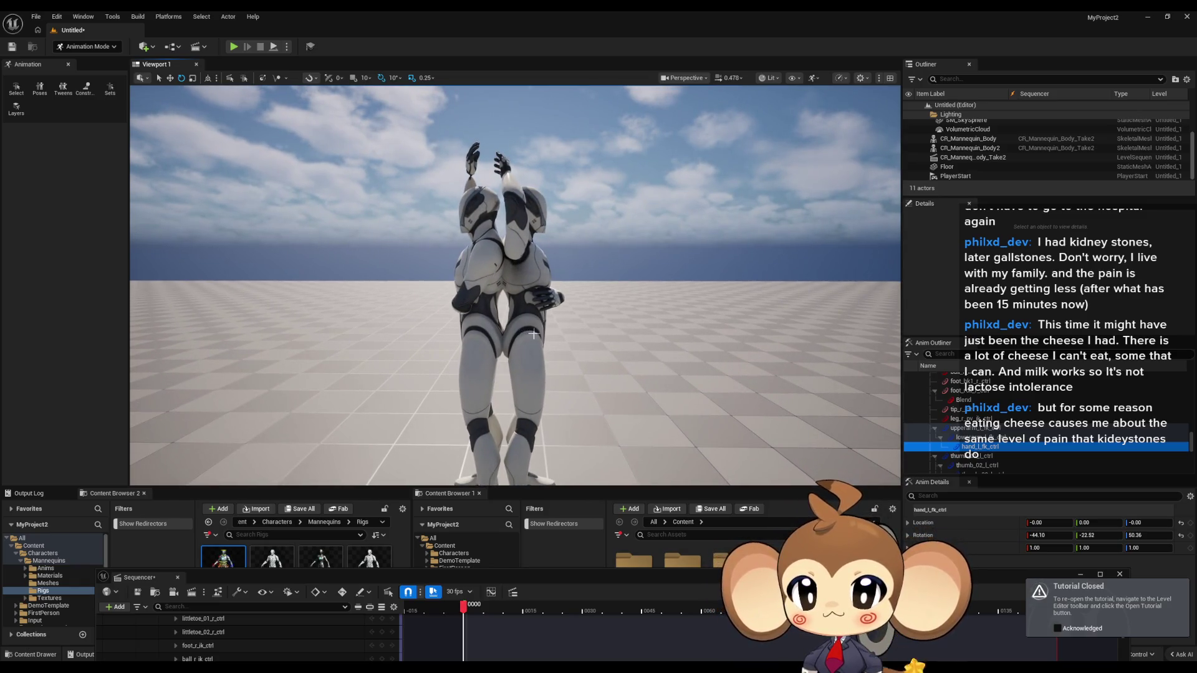
left_click_drag(539, 346, 521, 348)
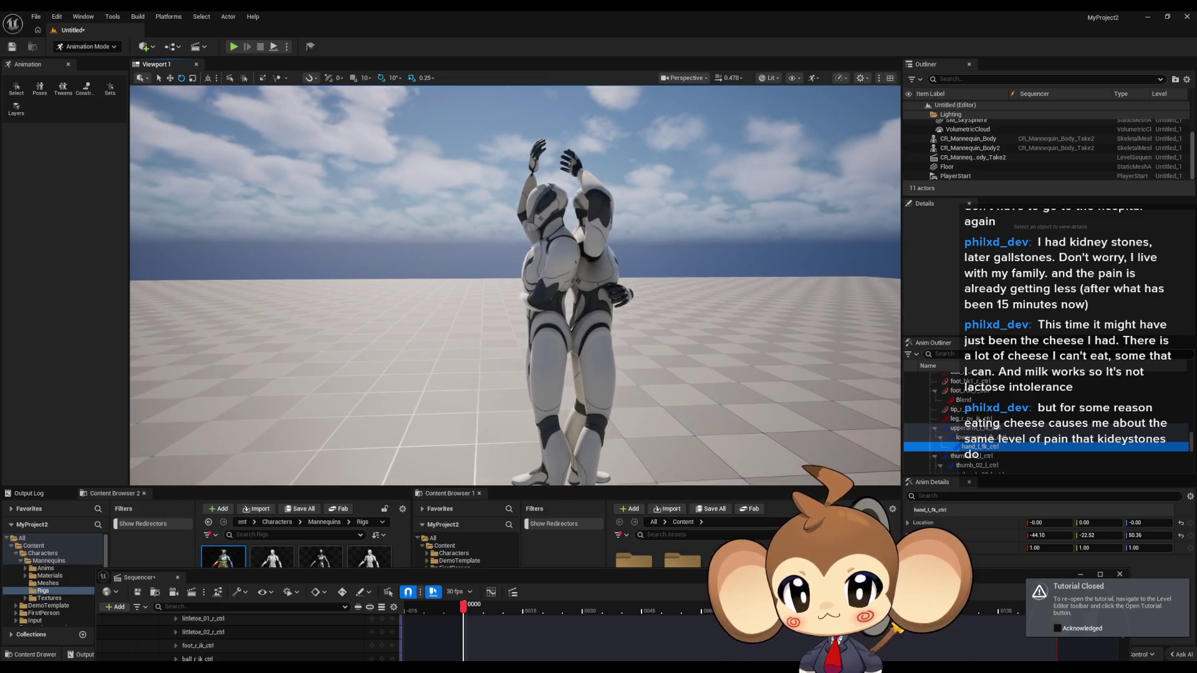
left_click(590, 274)
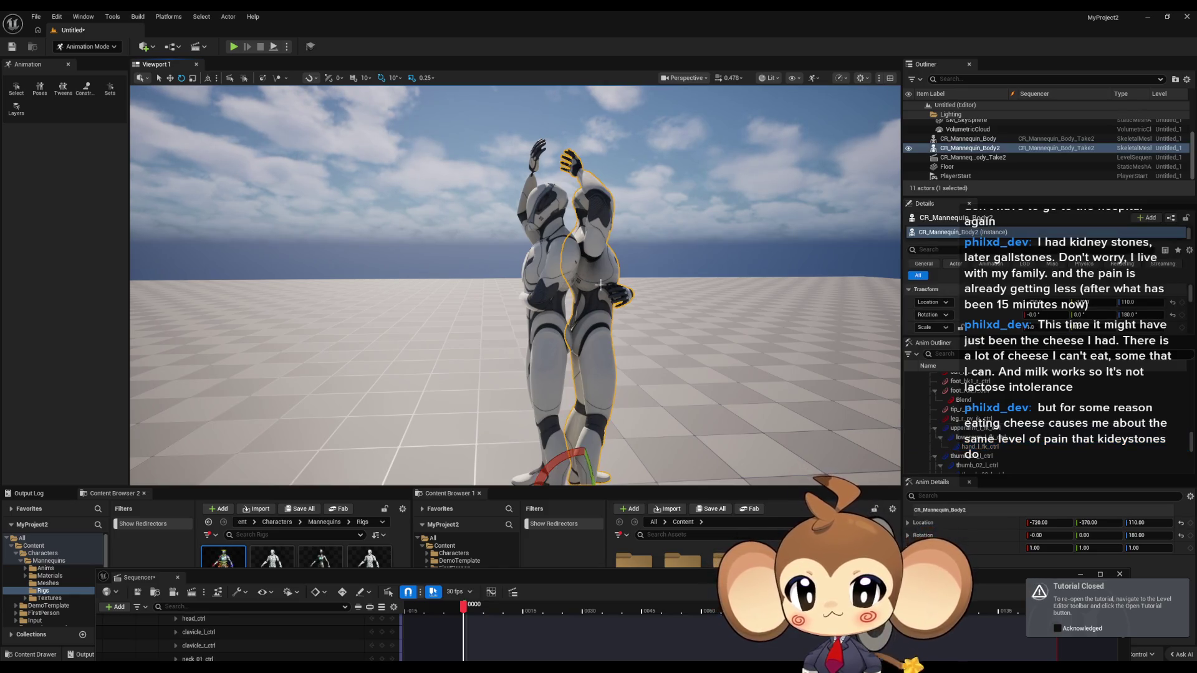
key("f")
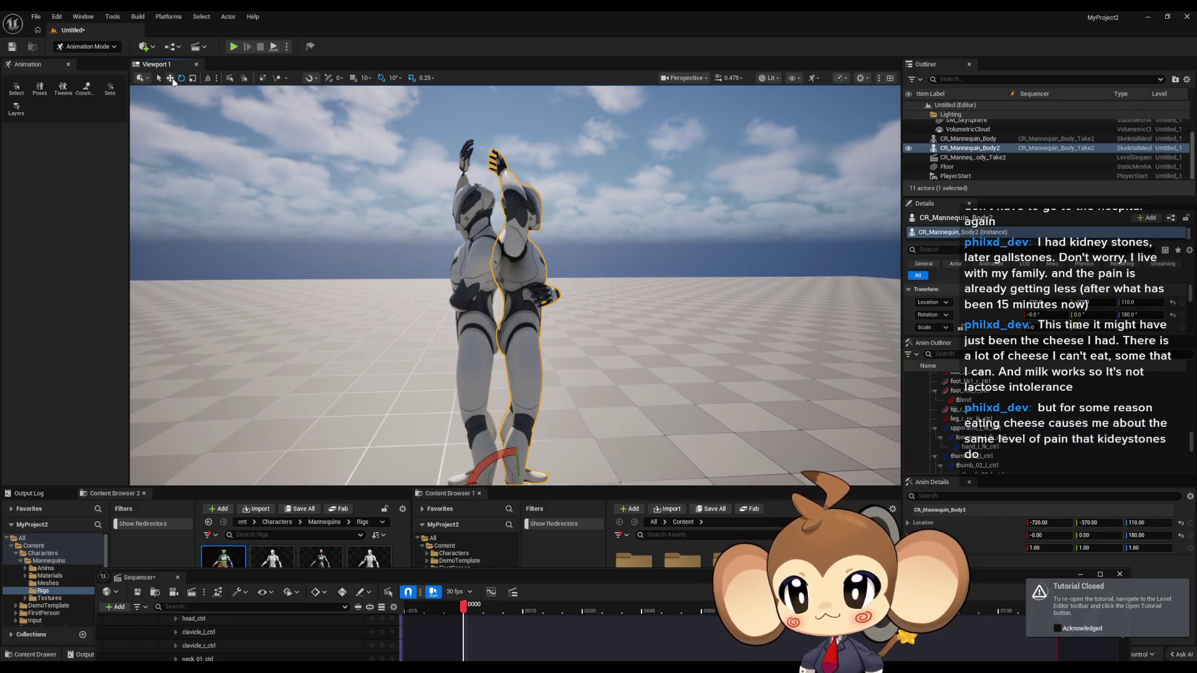
mouse_move(589, 353)
left_mouse_down()
mouse_move(546, 381)
mouse_move(469, 357)
left_mouse_up()
key("f")
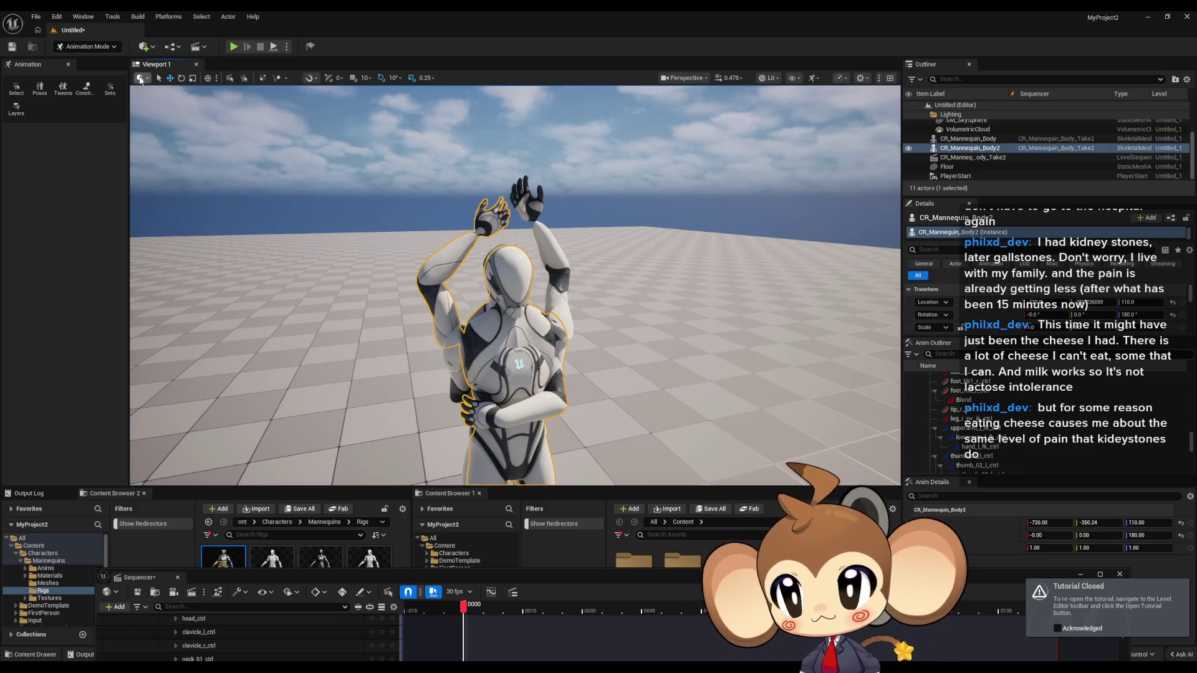
Switch to the Rotate tool, show the second mannequin's rig controls, and select neck_02_ctrl
left_click(182, 78)
scroll(240, 132, "up", 4)
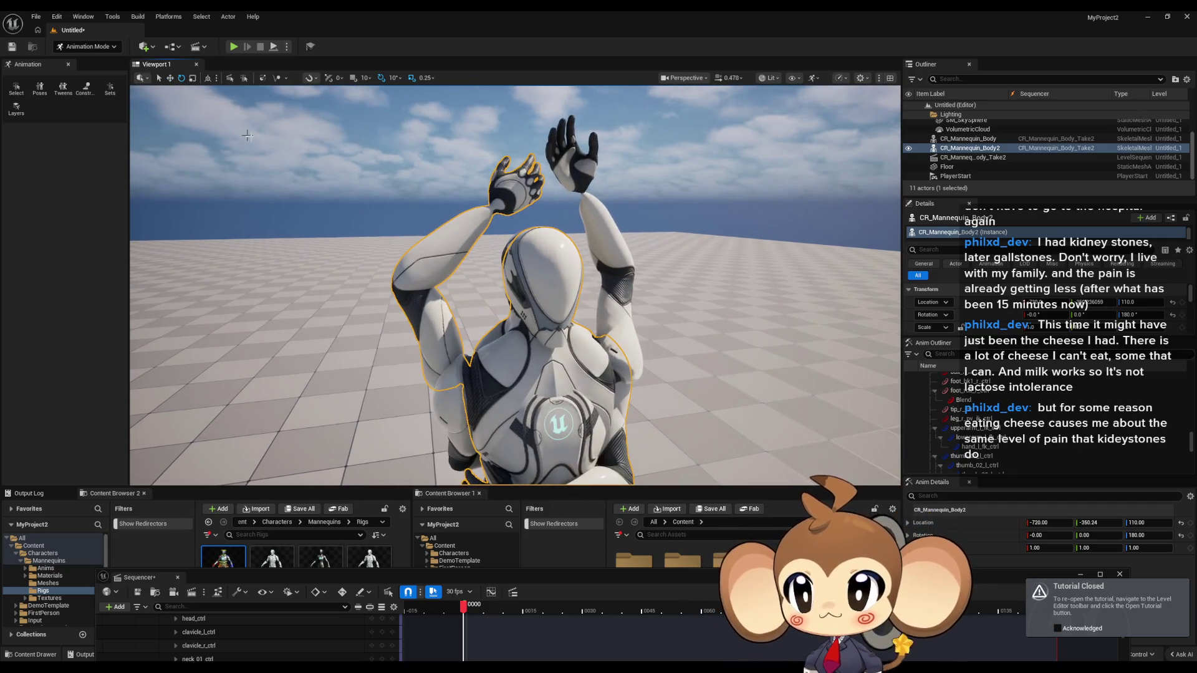
key("t")
left_click(528, 334)
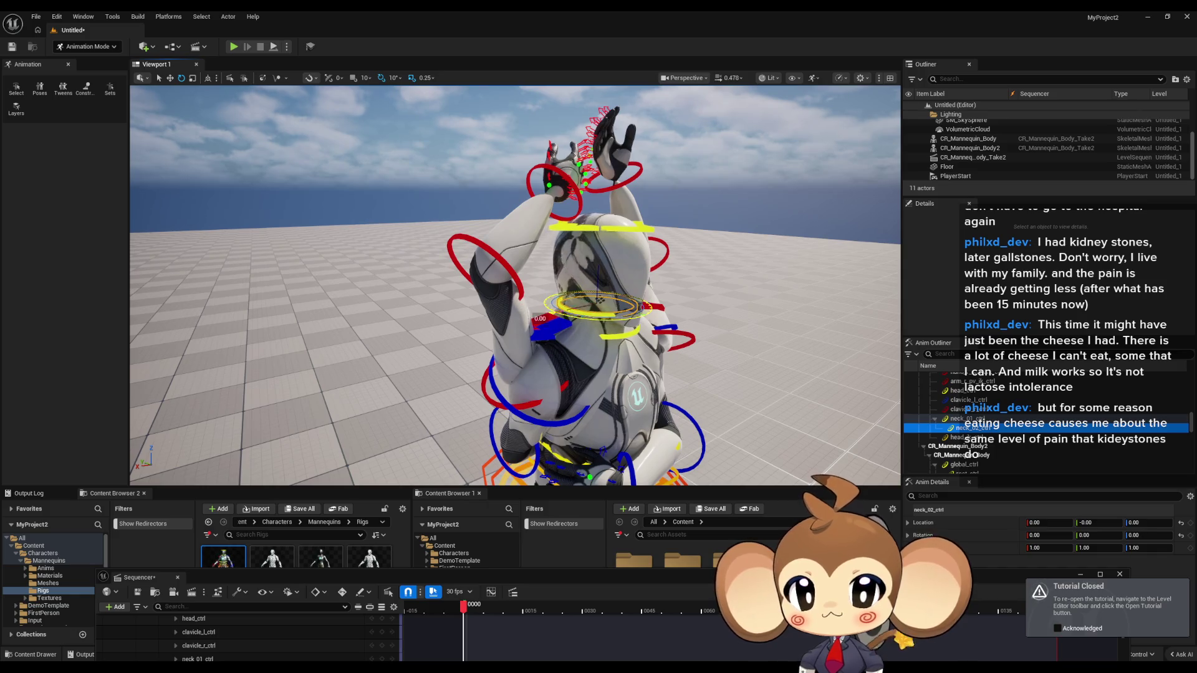
key("ctrl+z")
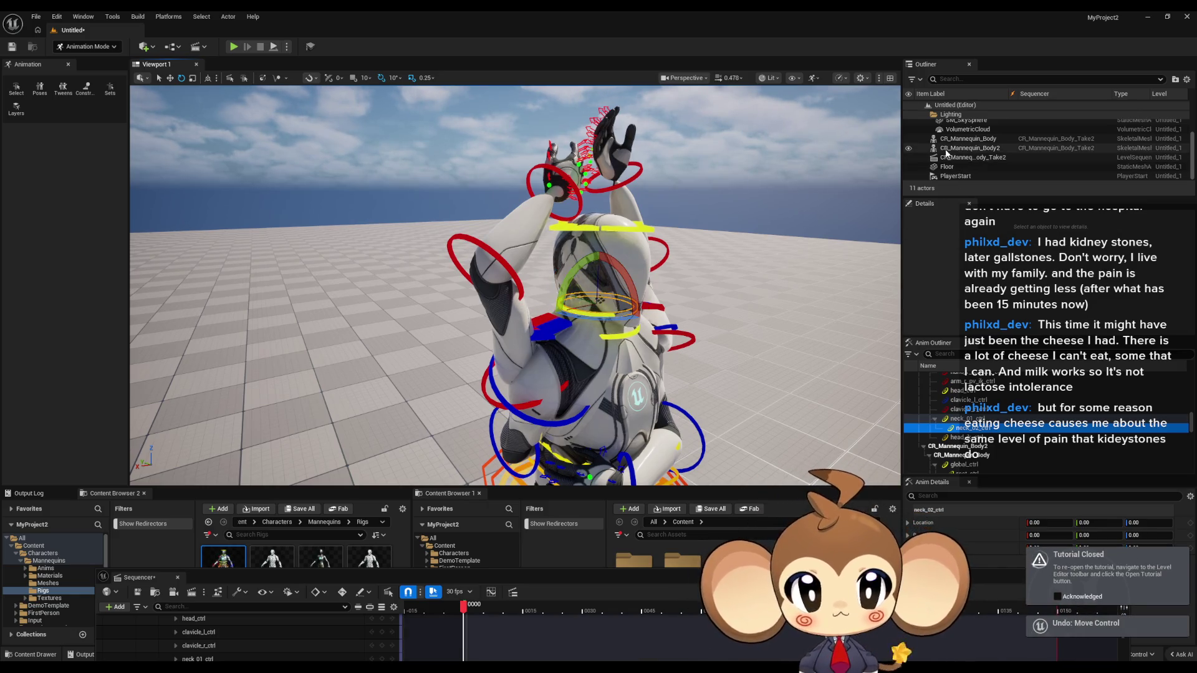
left_click(908, 150)
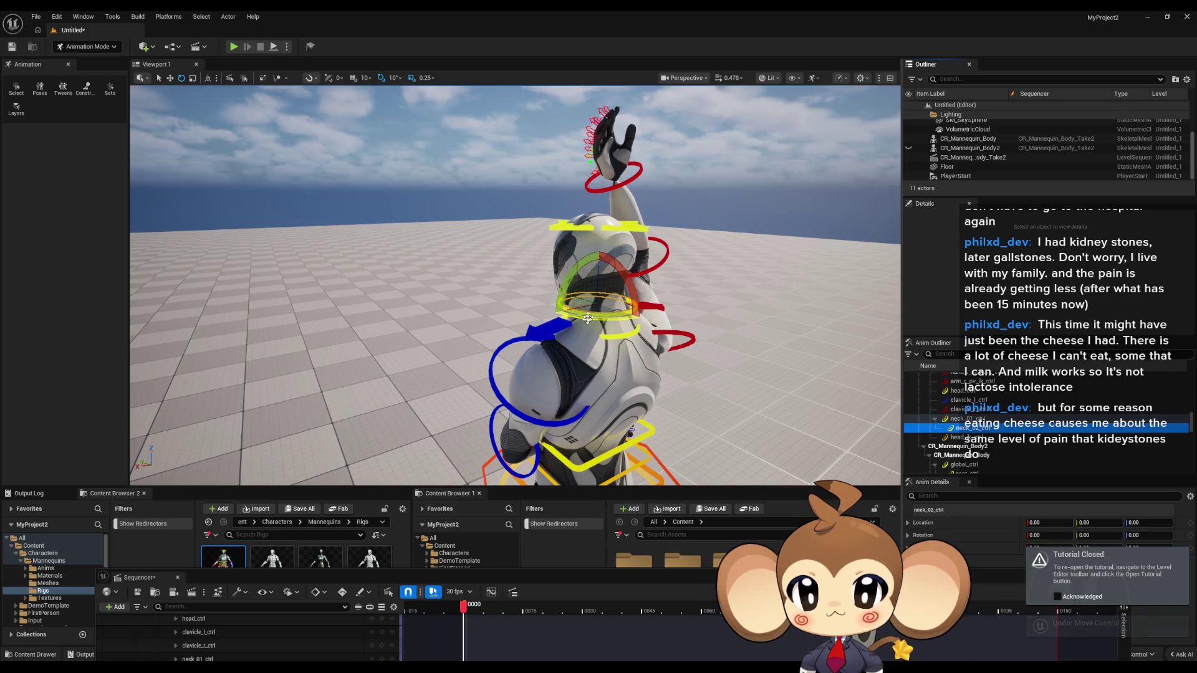
left_click_drag(587, 320, 535, 325)
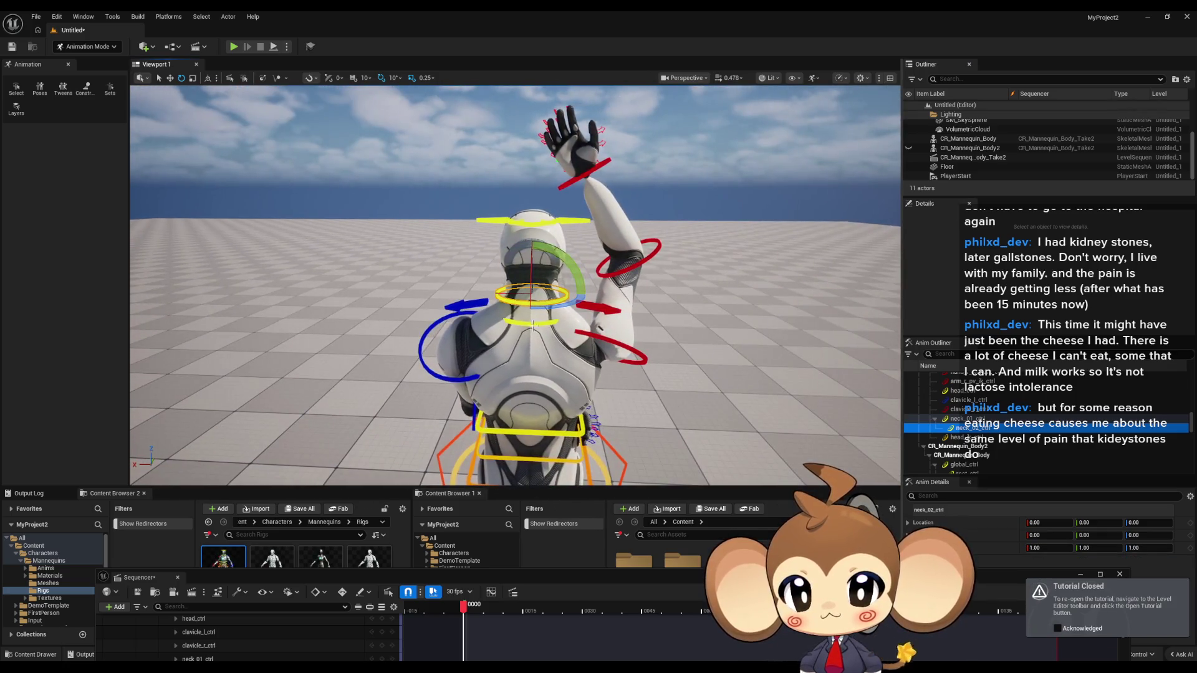
left_click(531, 328)
left_click_drag(471, 329, 462, 321)
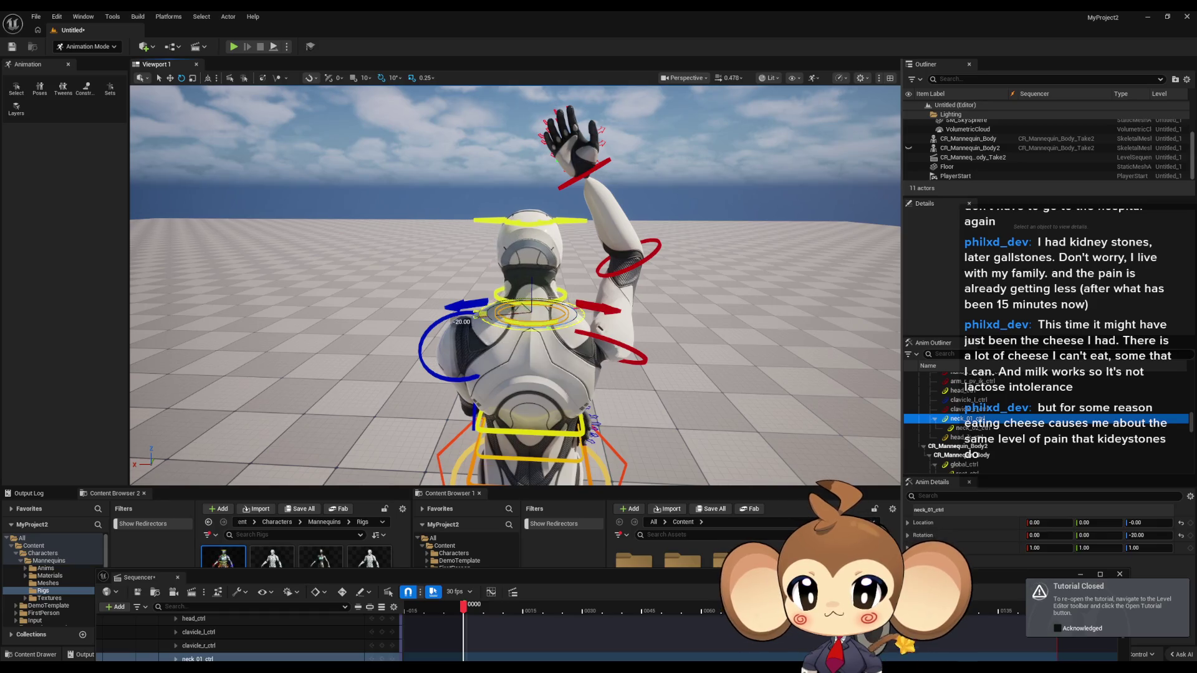
key("ctrl+z")
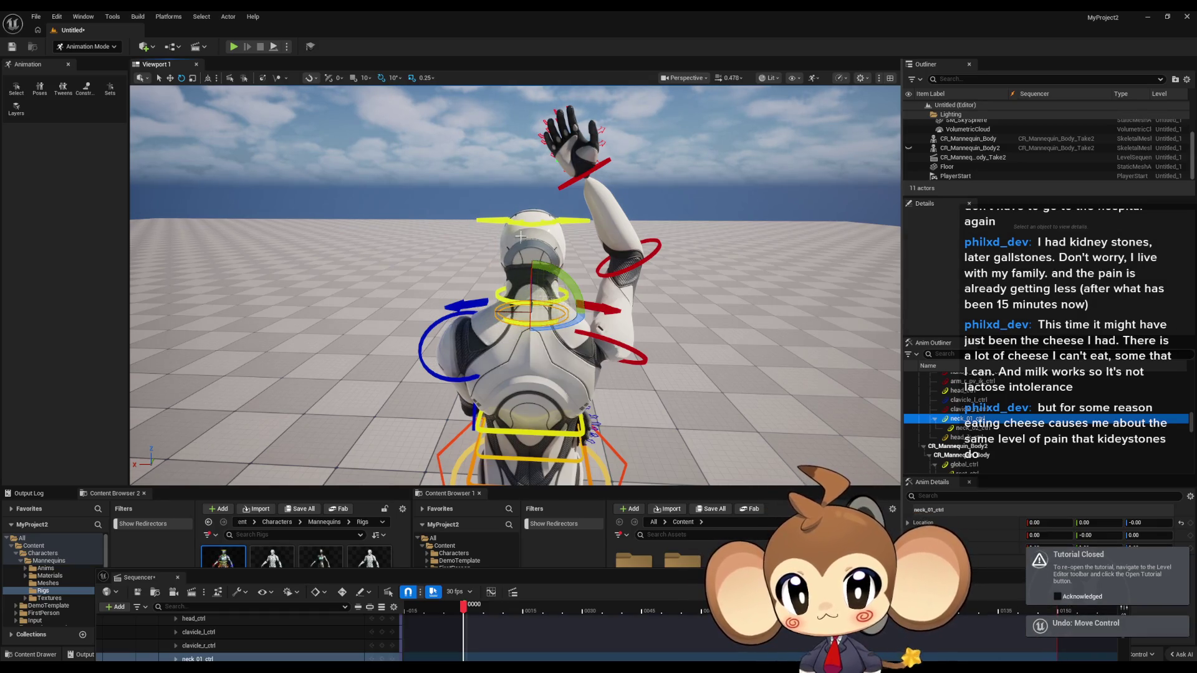
left_click(571, 325)
key("f")
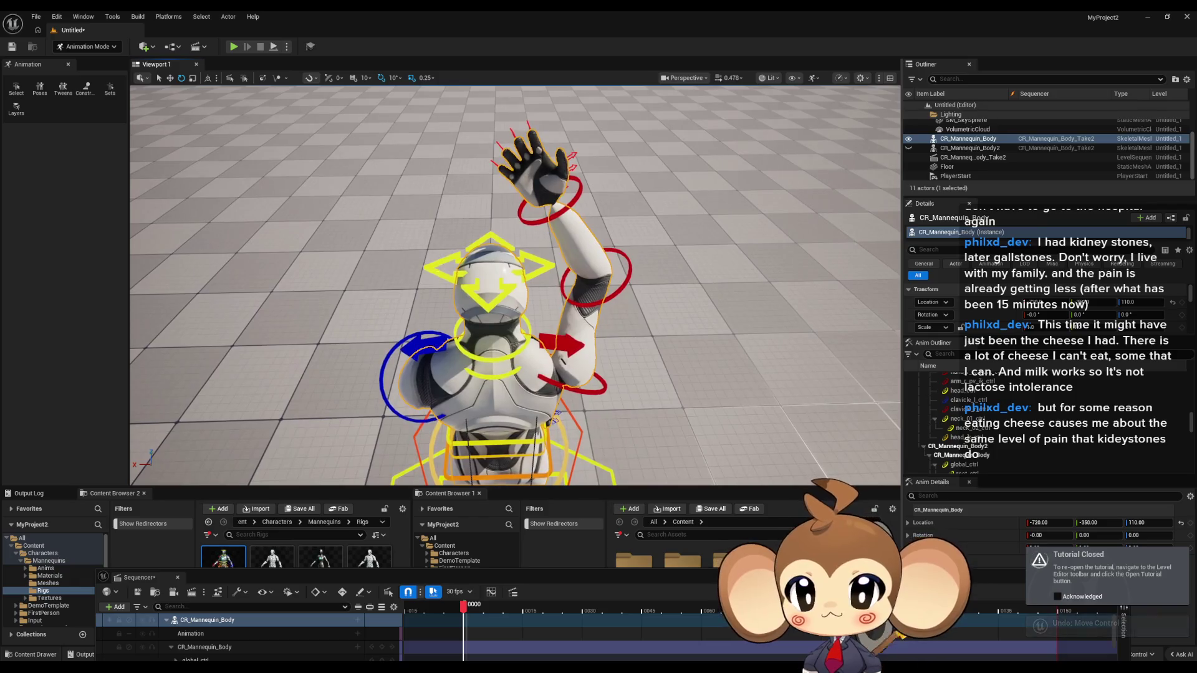
left_click(538, 316)
left_click_drag(538, 317, 533, 338)
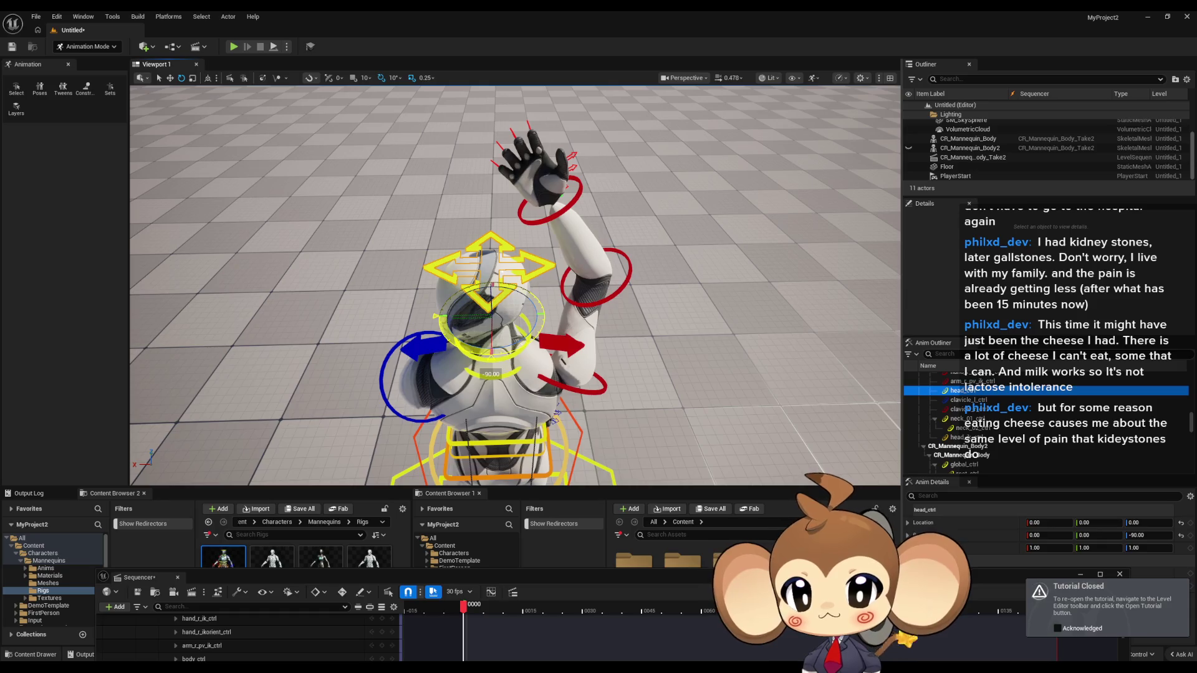
left_click(908, 148)
left_click(908, 139)
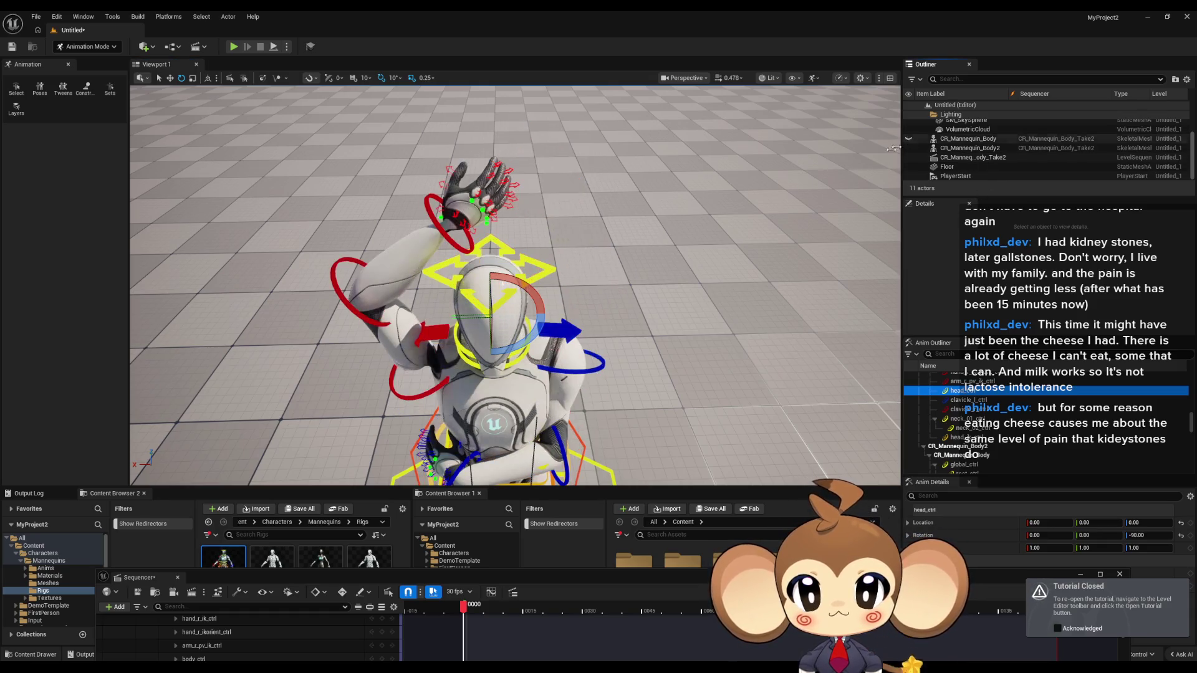
key("ctrl+z")
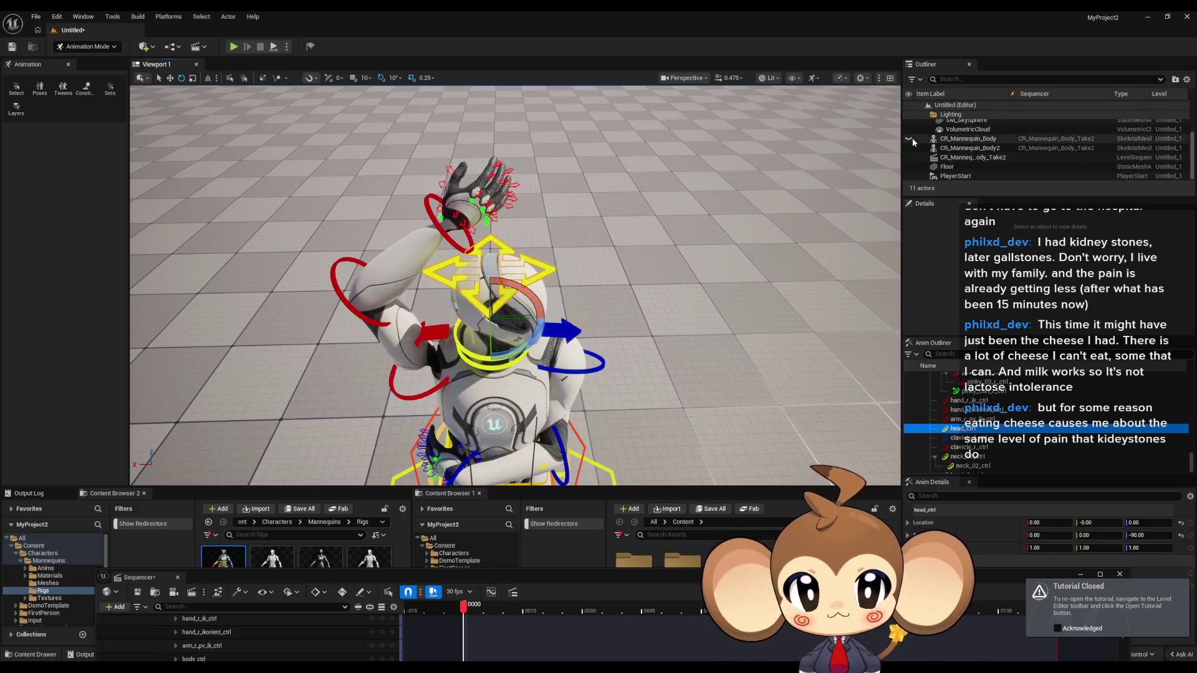
left_click(967, 129)
left_click(968, 138)
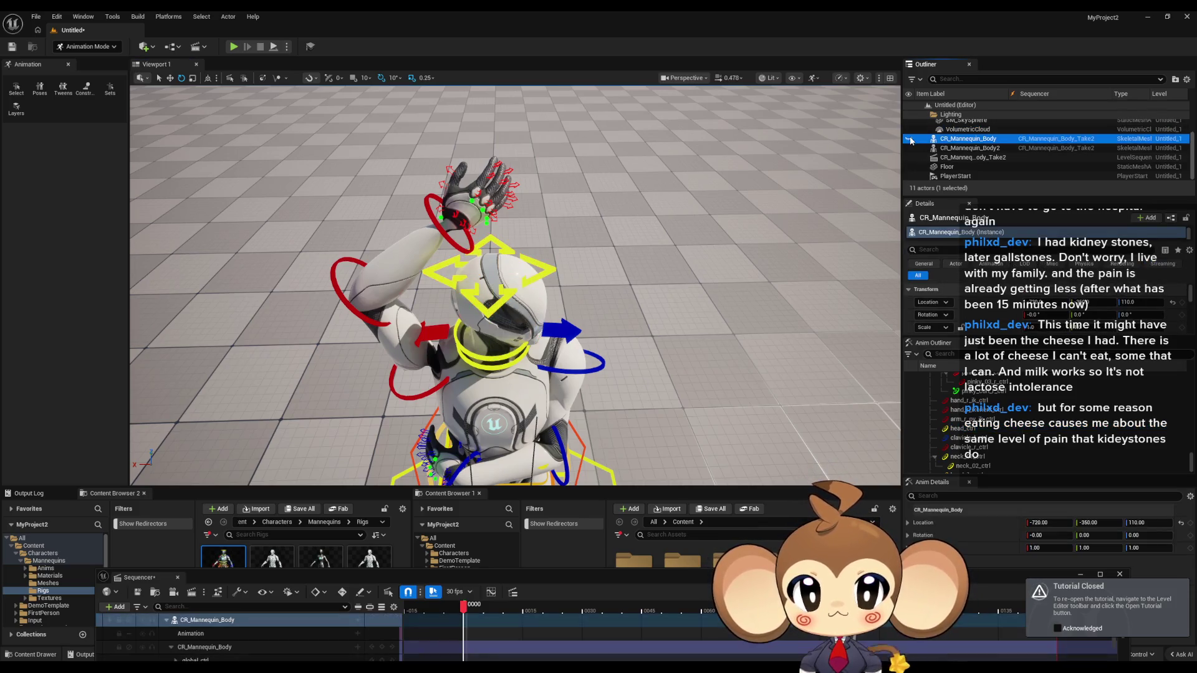
left_click_drag(643, 428, 645, 428)
key("g")
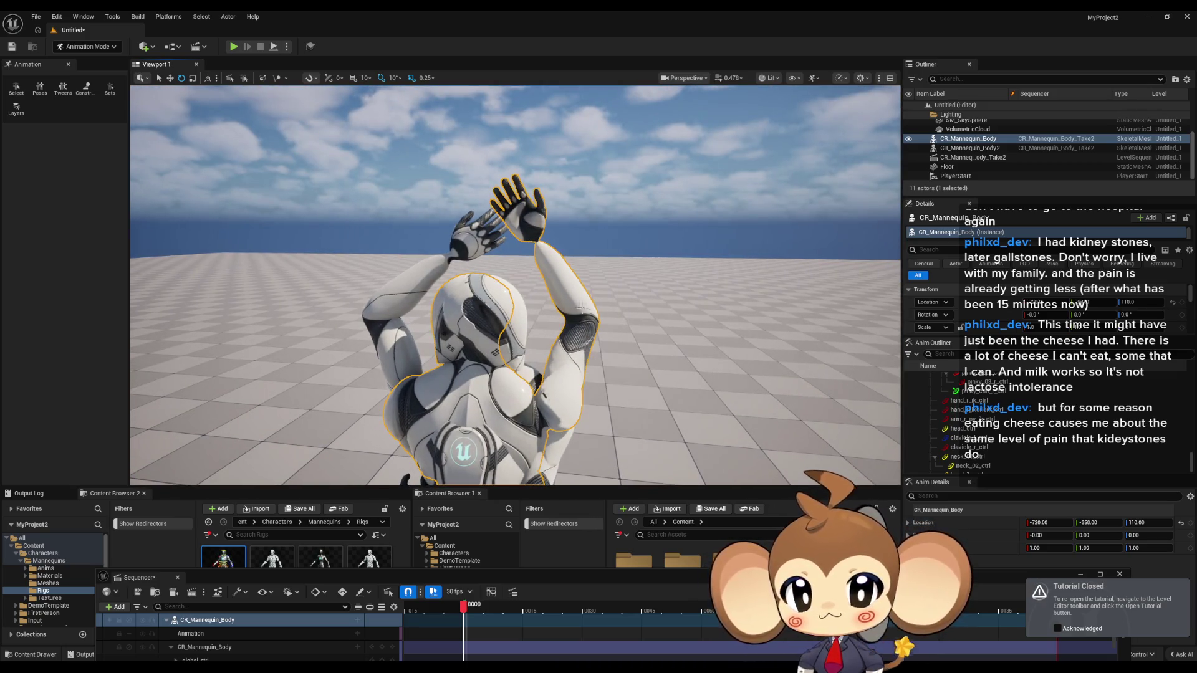
Bend the front mannequin's lowerarm_r_fk_ctrl to 40, hide the rig, and select CR_Mannequin_Body2
left_click(606, 320)
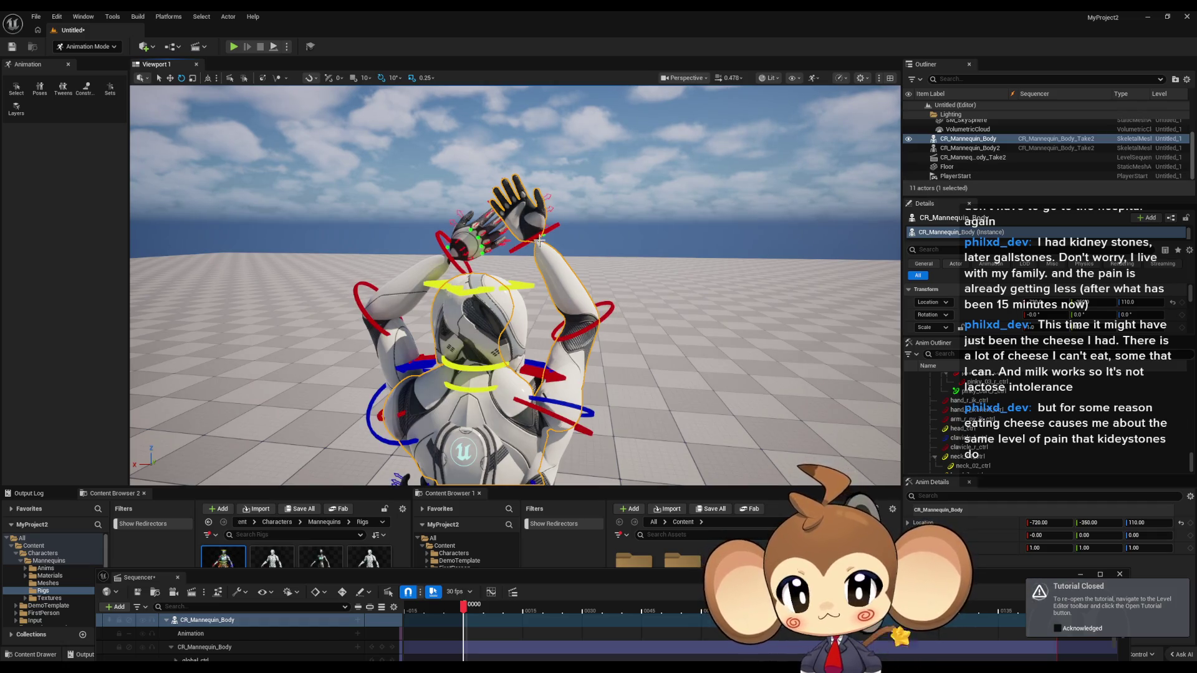
left_click(577, 333)
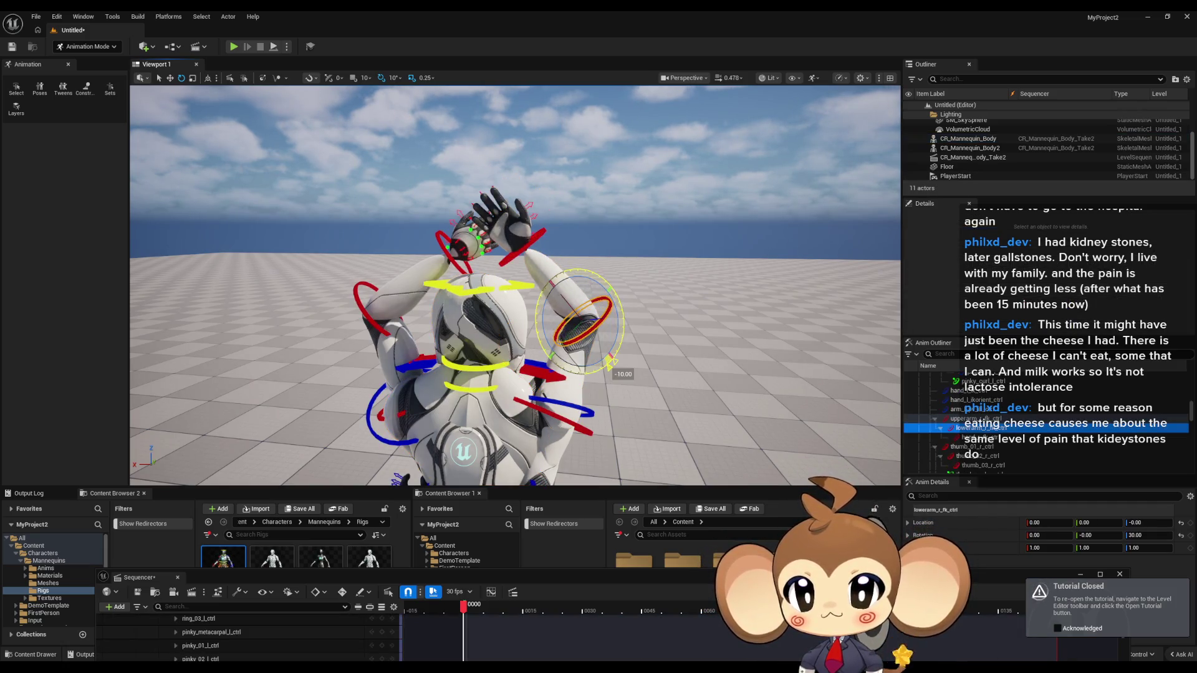
left_click_drag(535, 240, 535, 240)
key("t")
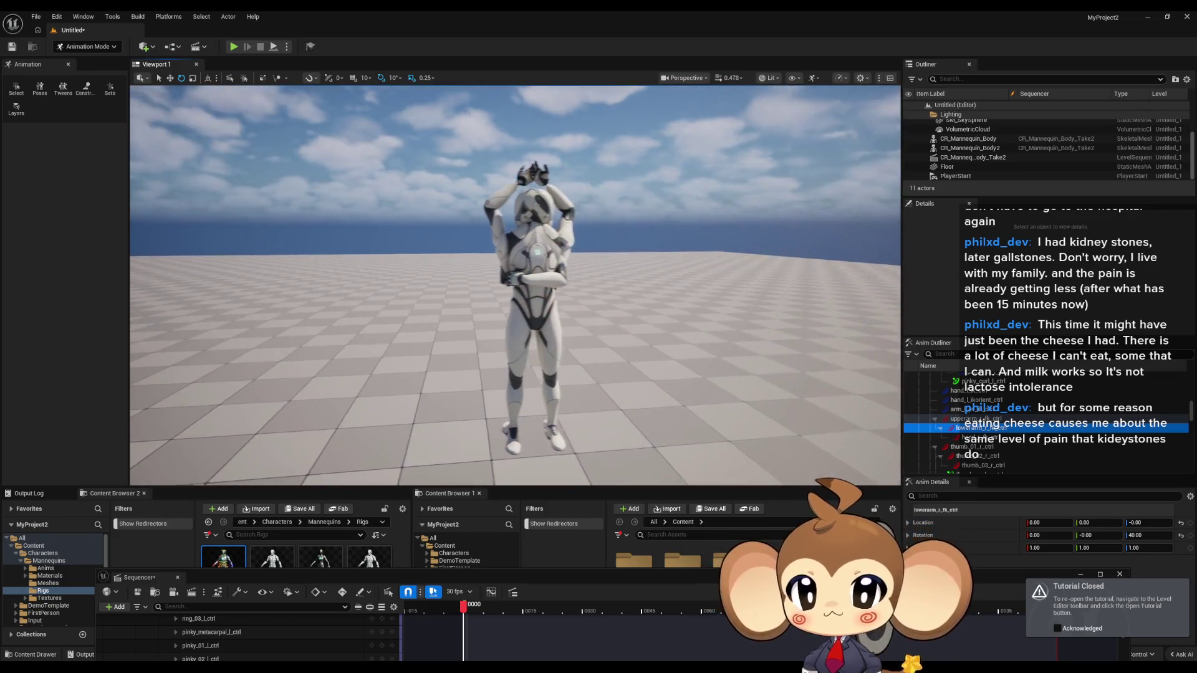
left_click_drag(688, 300, 688, 300)
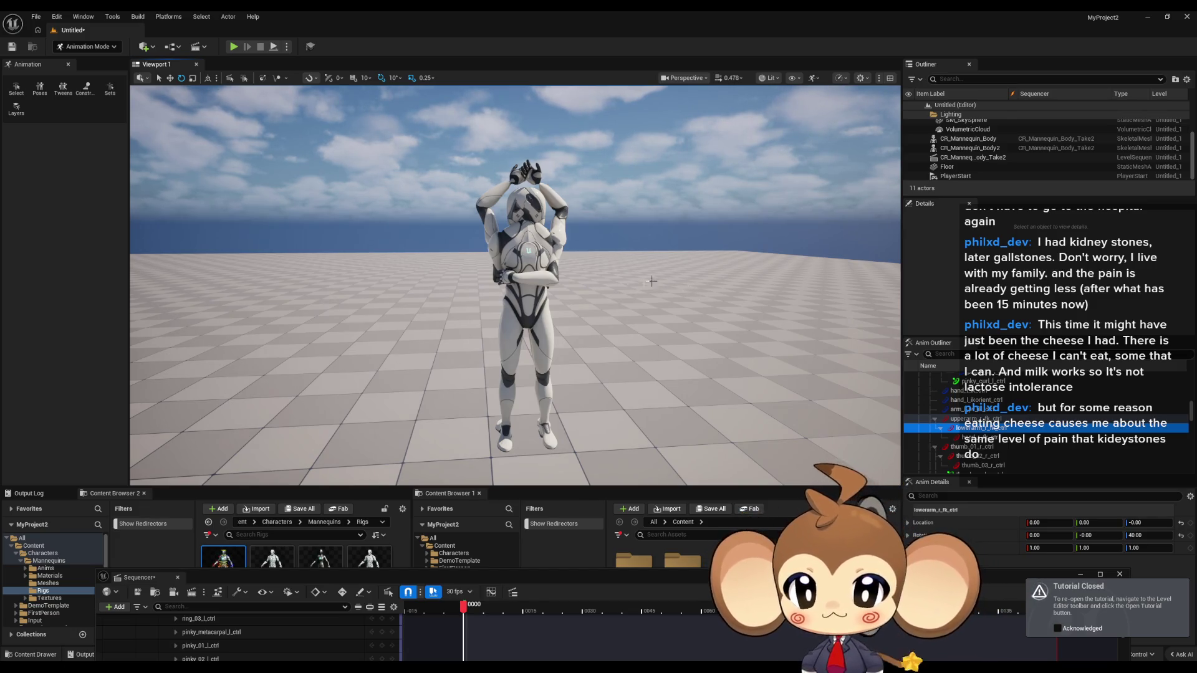
left_click_drag(605, 401, 526, 336)
left_click(526, 336)
Hide the first mannequin and frame the second mannequin's legs
mouse_move(511, 296)
left_mouse_down()
mouse_move(510, 312)
mouse_move(505, 286)
left_mouse_up()
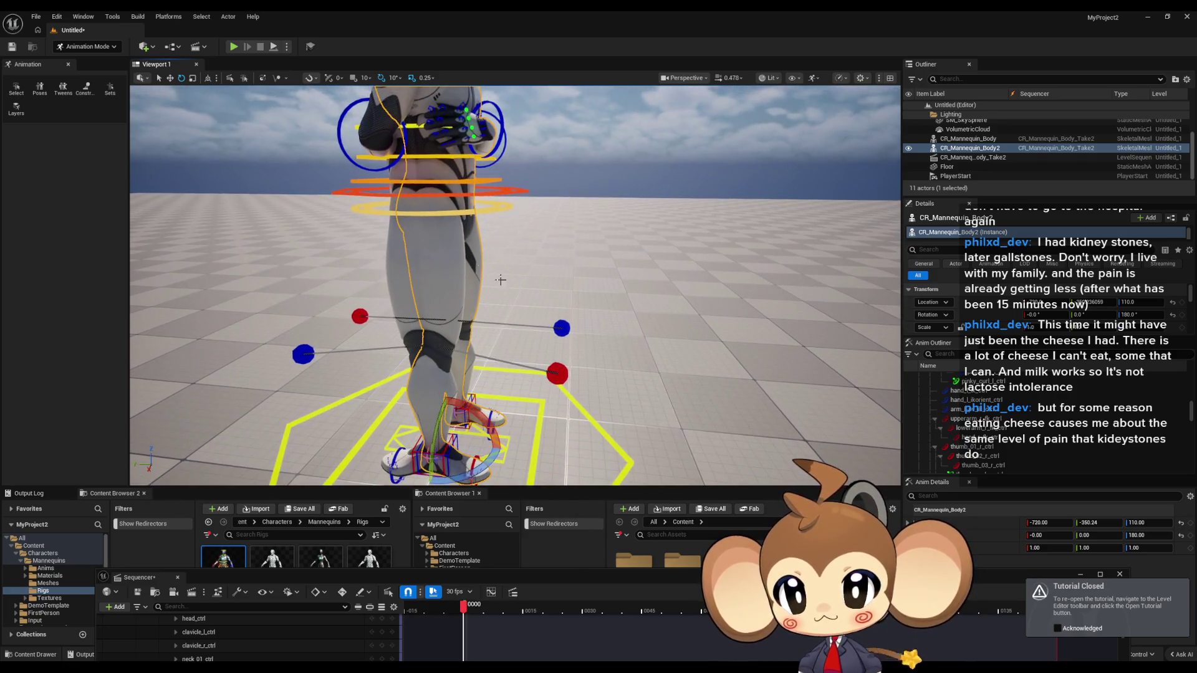
left_click_drag(433, 222, 432, 222)
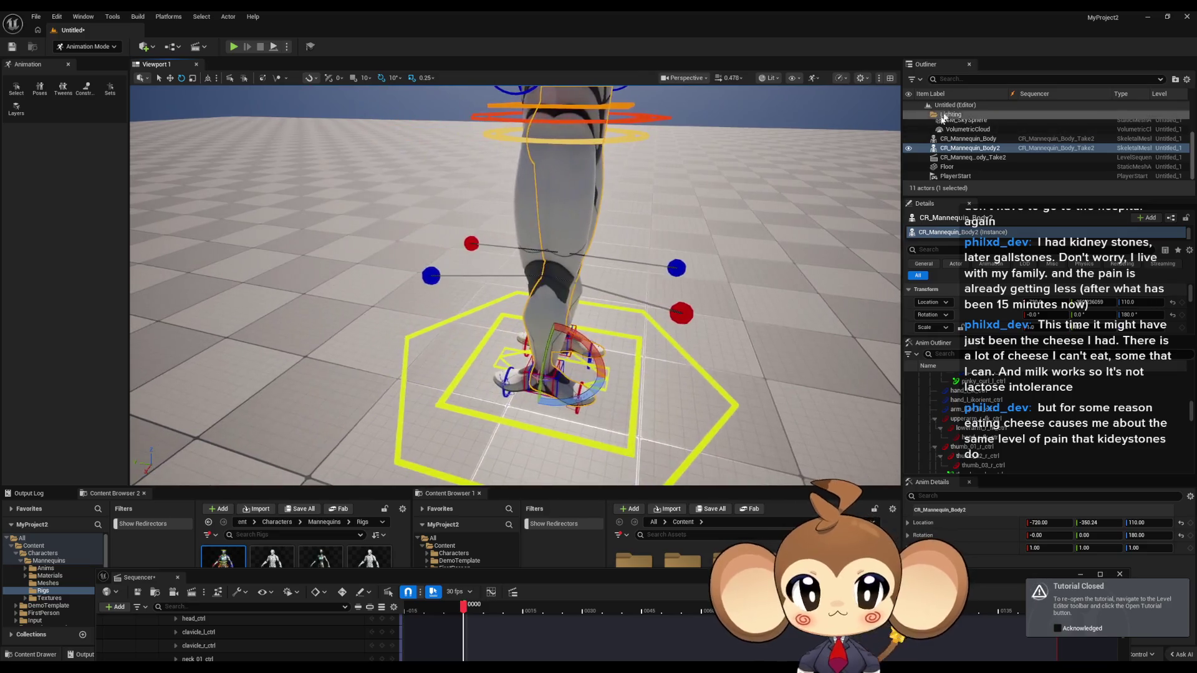
left_click(908, 139)
left_click_drag(566, 273, 505, 399)
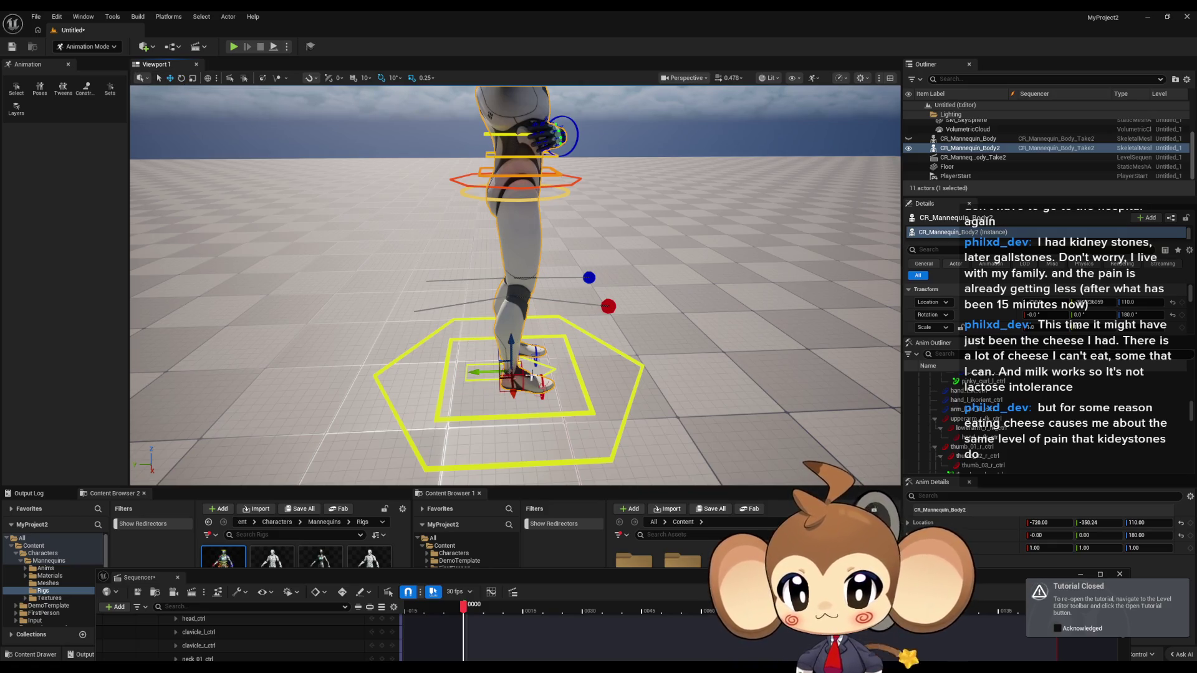
mouse_move(502, 364)
left_mouse_down()
mouse_move(521, 350)
mouse_move(528, 389)
mouse_move(502, 394)
left_mouse_up()
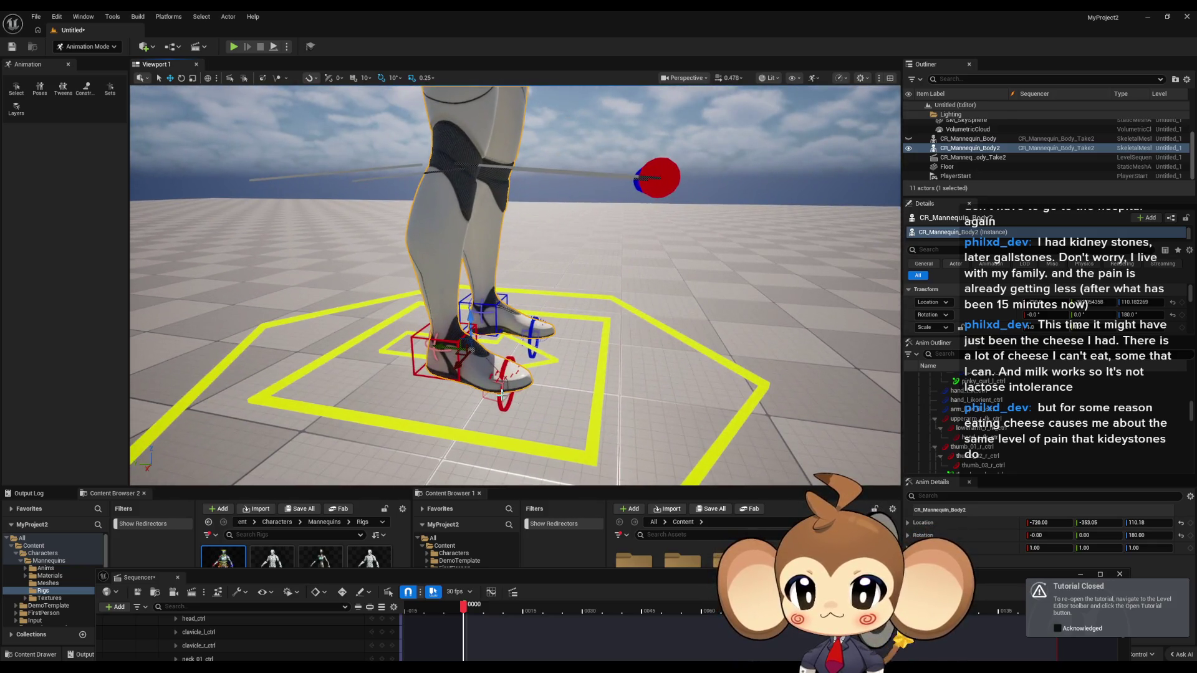
left_click(456, 345)
left_click_drag(455, 345, 517, 336)
key("ctrl+z")
key("ctrl+z")
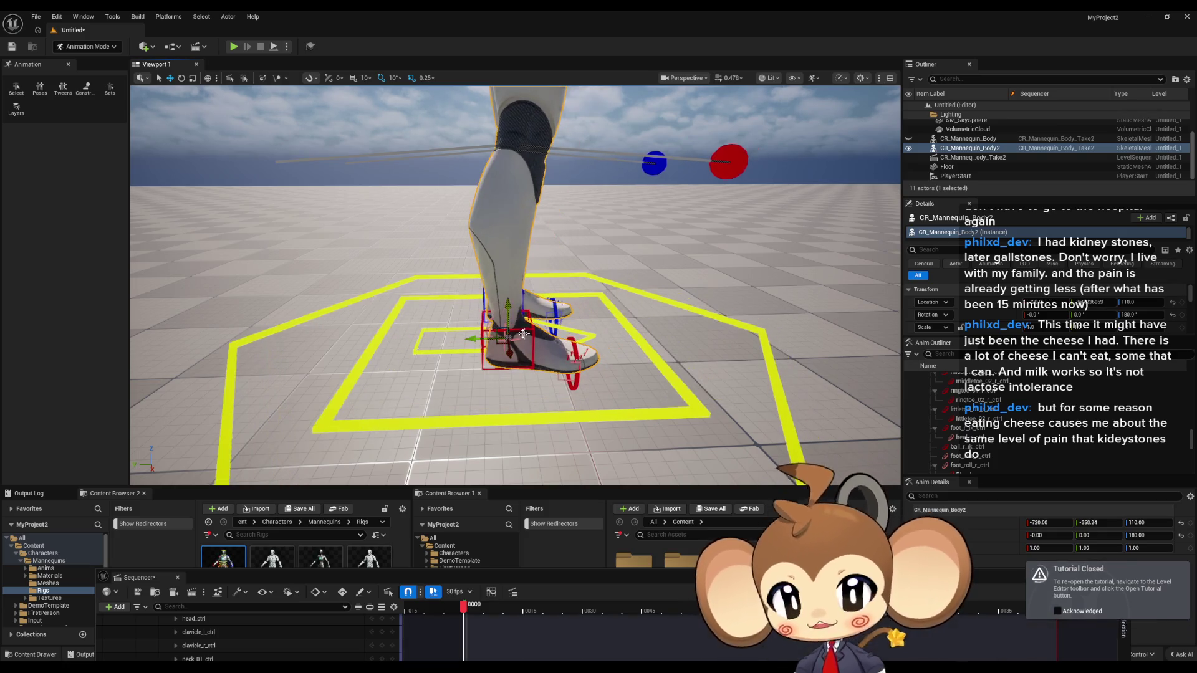
Raise foot_r_ik_ctrl off the ground and rotate it 80 degrees on X
left_click(500, 342)
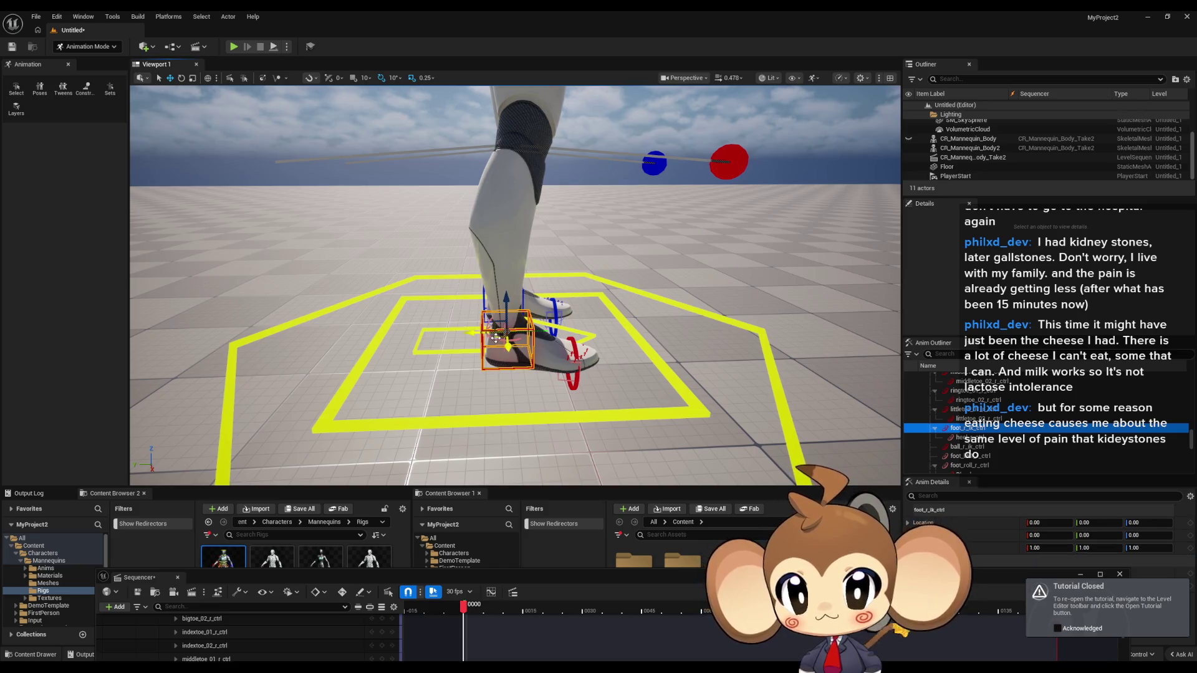
mouse_move(497, 324)
left_mouse_down()
mouse_move(544, 272)
mouse_move(581, 192)
mouse_move(535, 114)
mouse_move(965, 28)
left_mouse_up()
left_click_drag(561, 281, 561, 187)
mouse_move(593, 318)
left_mouse_down()
mouse_move(593, 306)
mouse_move(593, 319)
left_mouse_up()
scroll(593, 319, "up", 5)
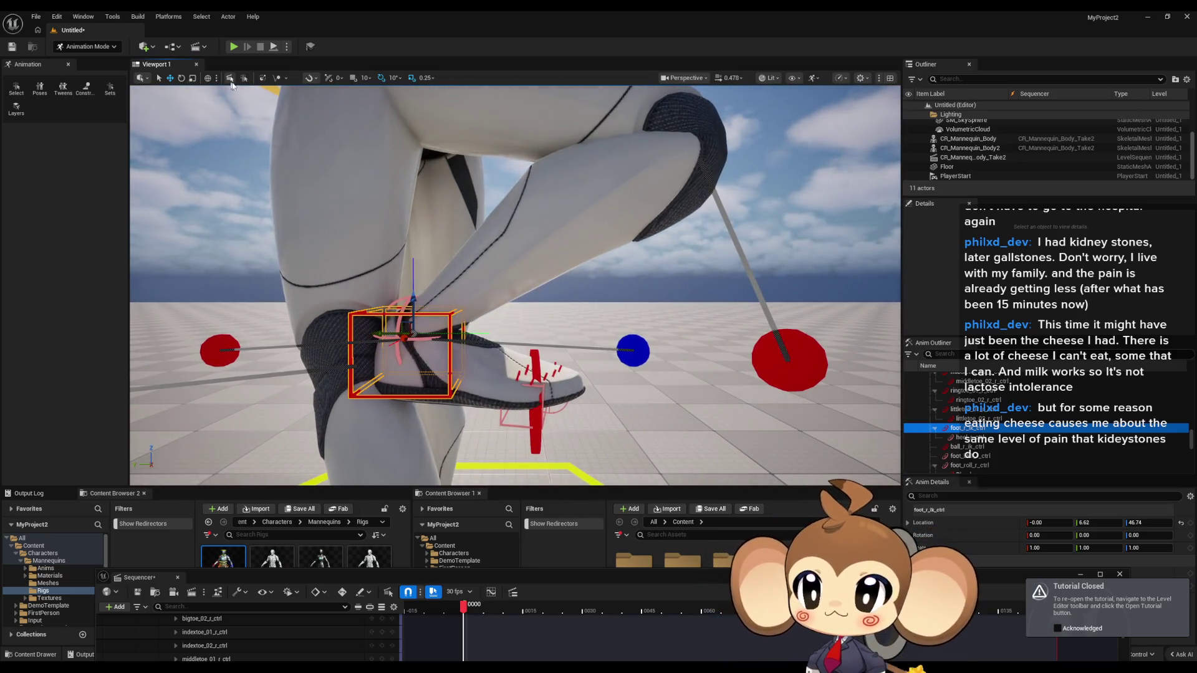
left_click_drag(432, 305, 466, 325)
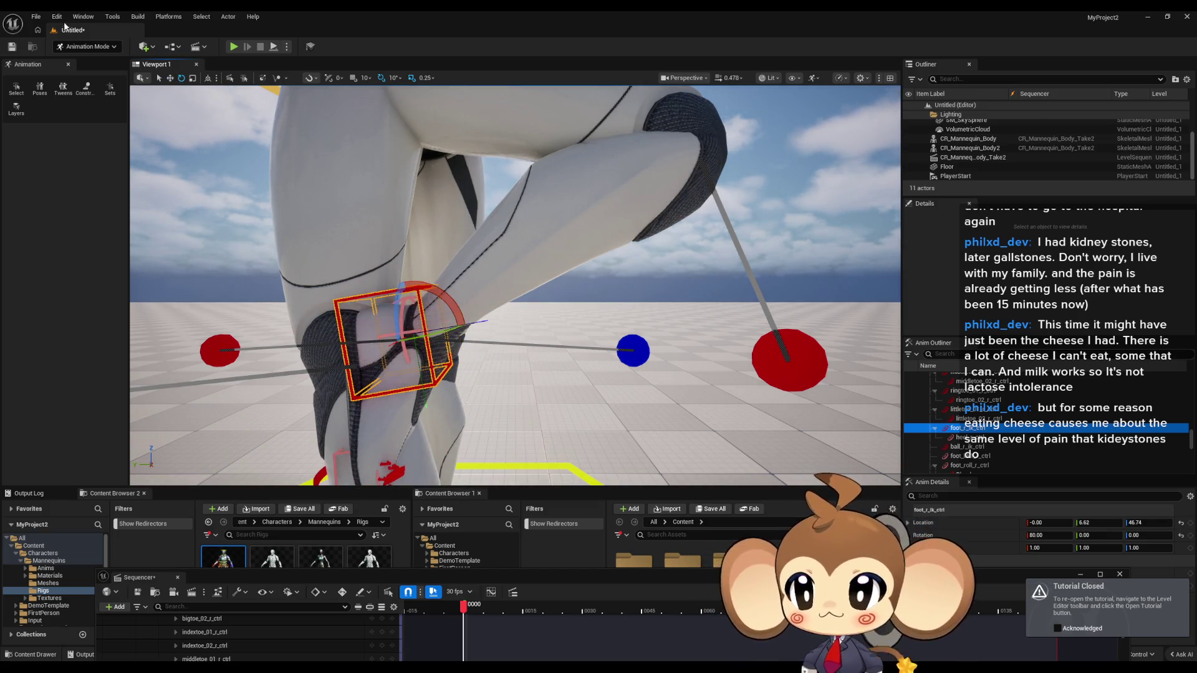
left_click(169, 82)
key("f")
scroll(447, 273, "up", 5)
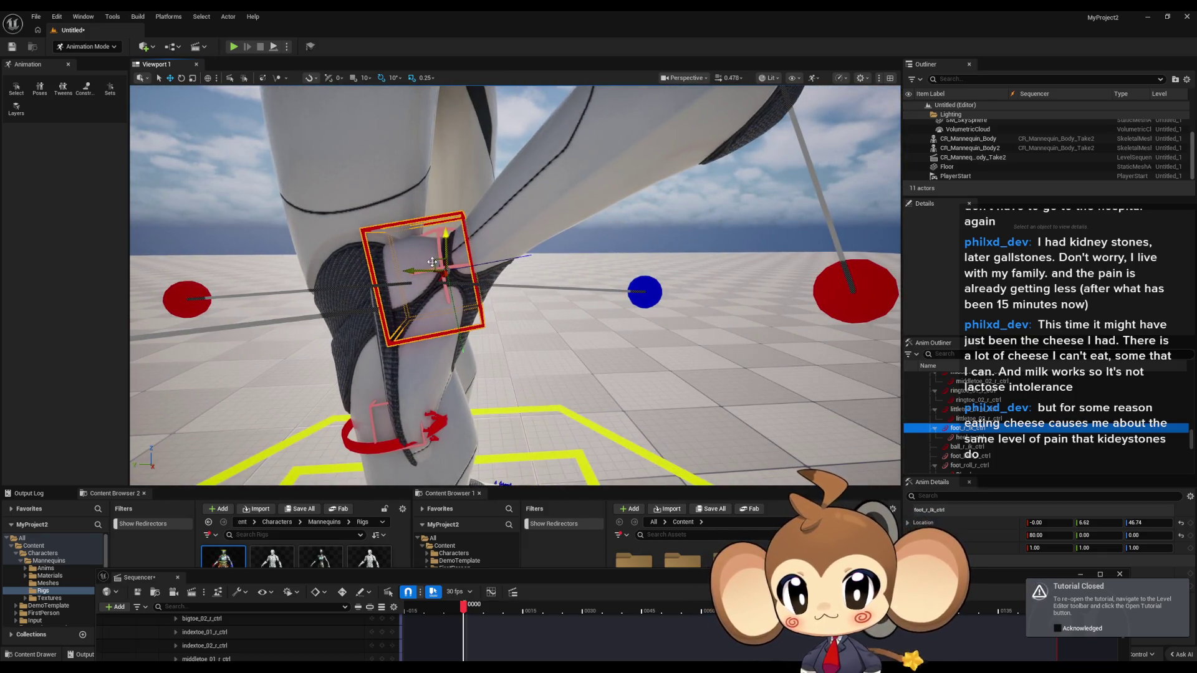
mouse_move(431, 262)
left_mouse_down()
mouse_move(502, 355)
mouse_move(514, 350)
left_mouse_up()
Select foot_l_ik_ctrl and rotate the left foot about 20 degrees
key("f")
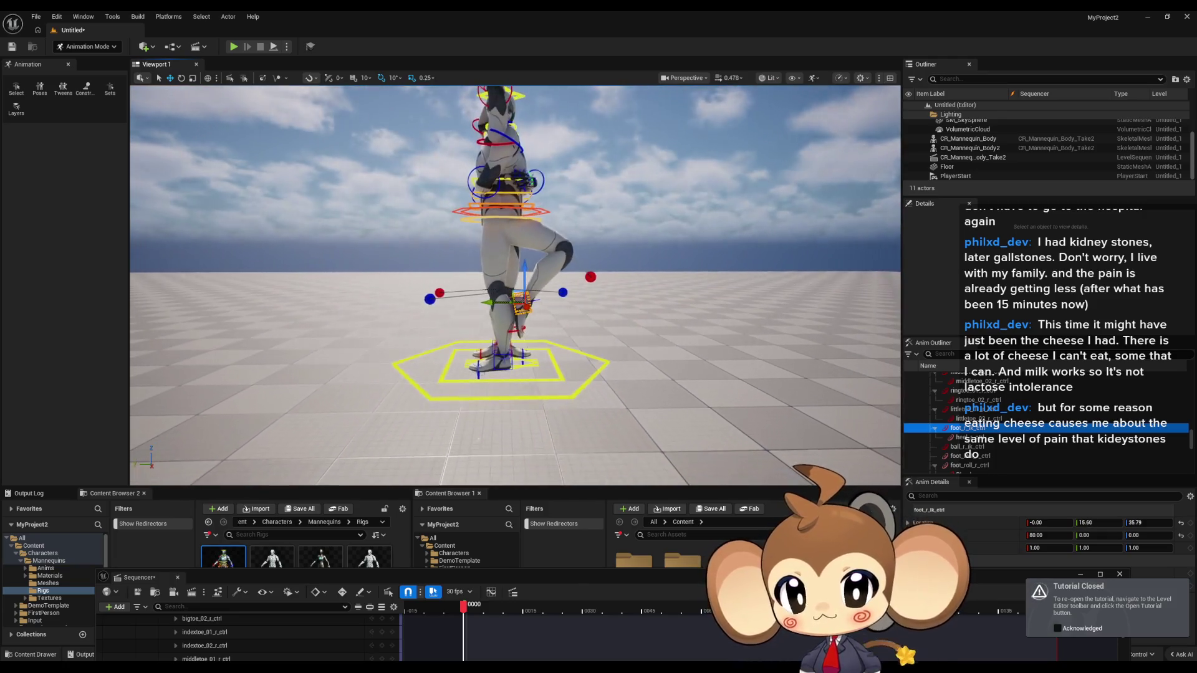
scroll(515, 285, "up", 3)
left_click_drag(515, 285, 387, 286)
scroll(515, 285, "down", 5)
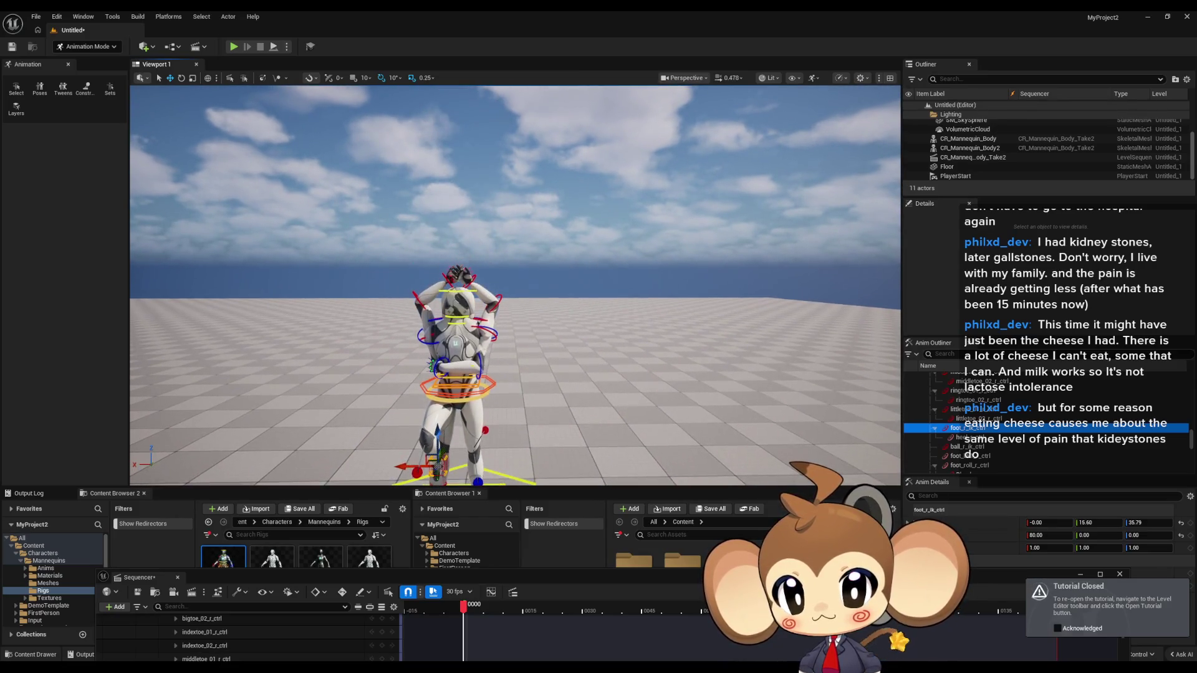
mouse_move(623, 332)
left_mouse_down()
mouse_move(623, 298)
mouse_move(580, 290)
mouse_move(573, 330)
left_mouse_up()
left_click(539, 235)
key("f")
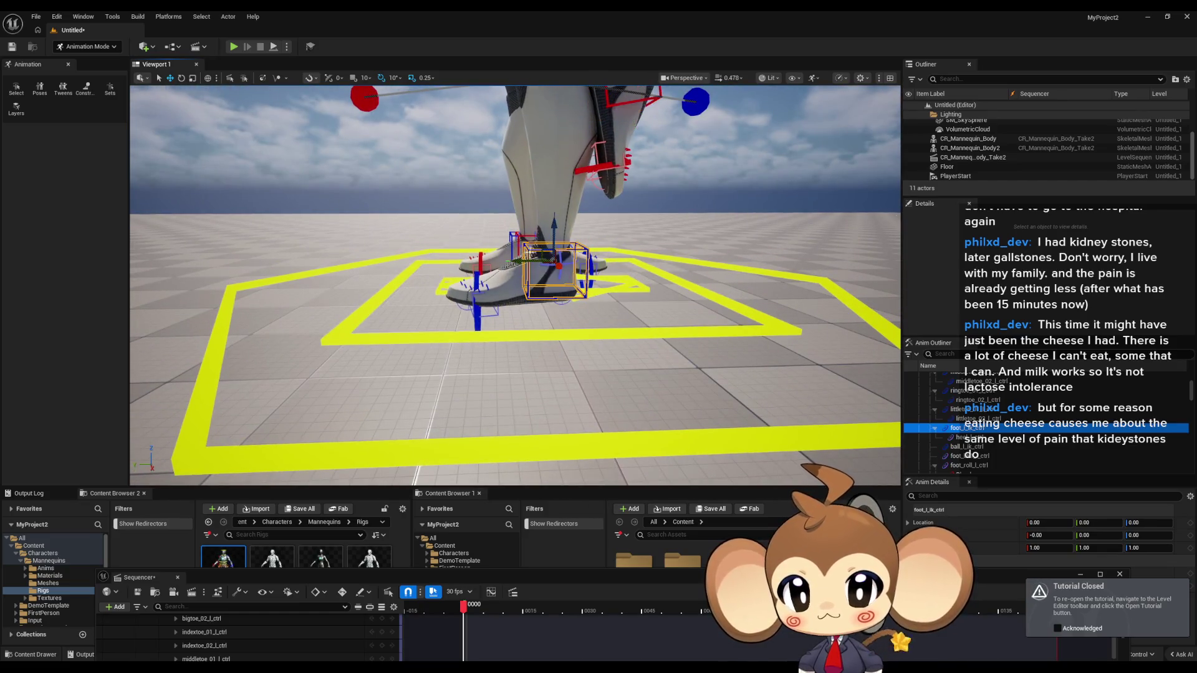
left_click(182, 78)
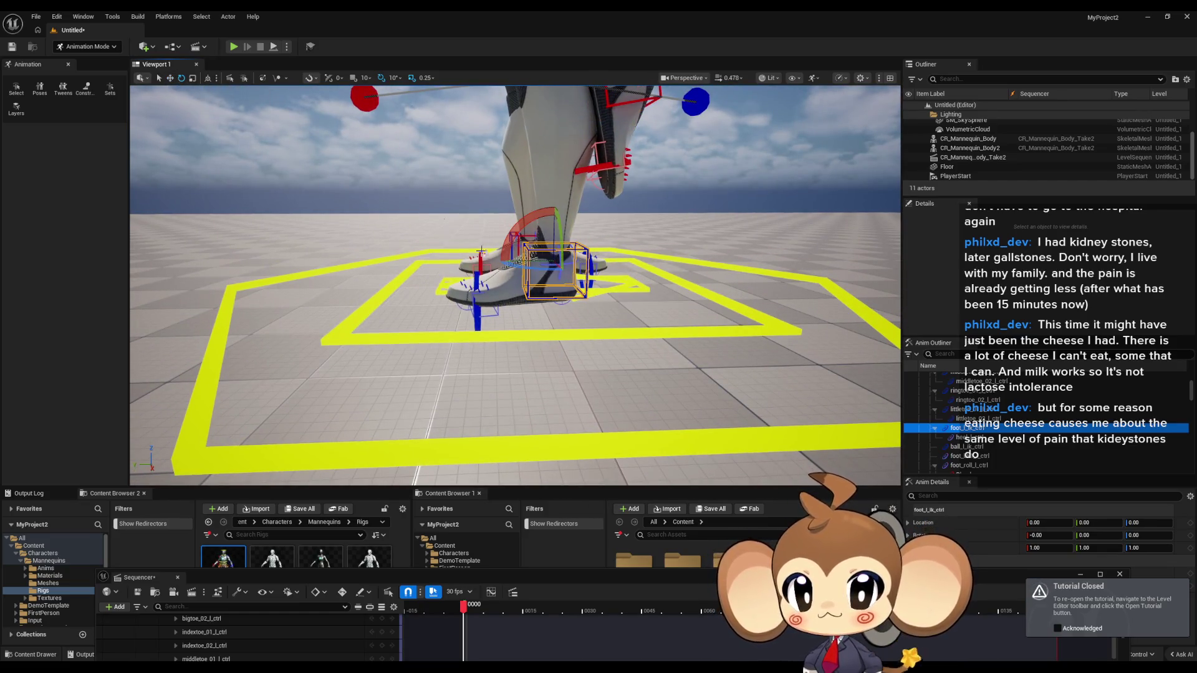
left_click_drag(537, 219, 521, 206)
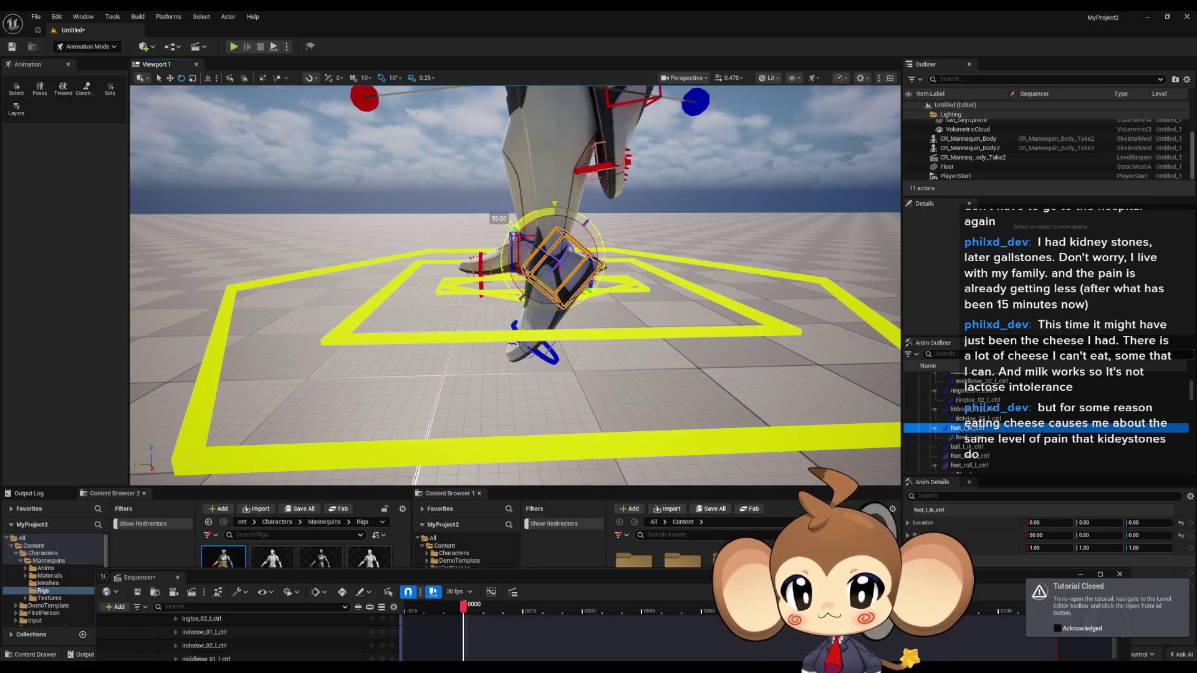
Rotate the ball_l_ik_ctrl toe control -20 degrees and undo the extra foot tilt
left_click(551, 358)
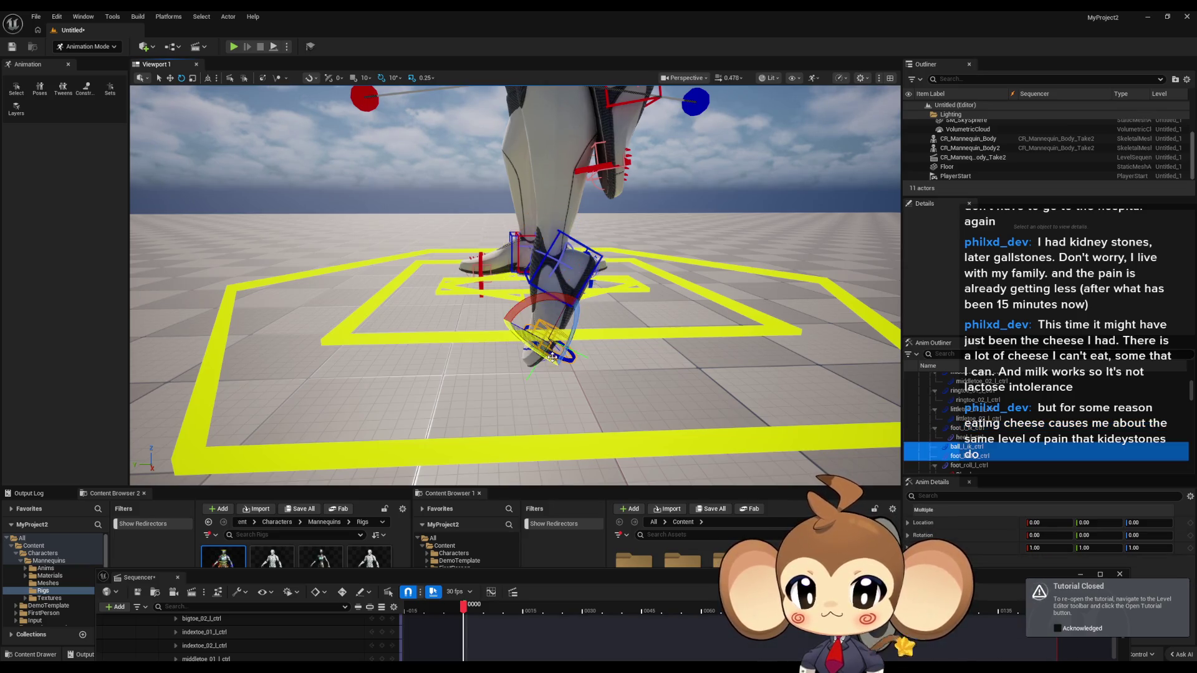
mouse_move(549, 299)
left_mouse_down()
mouse_move(545, 314)
mouse_move(502, 321)
left_mouse_up()
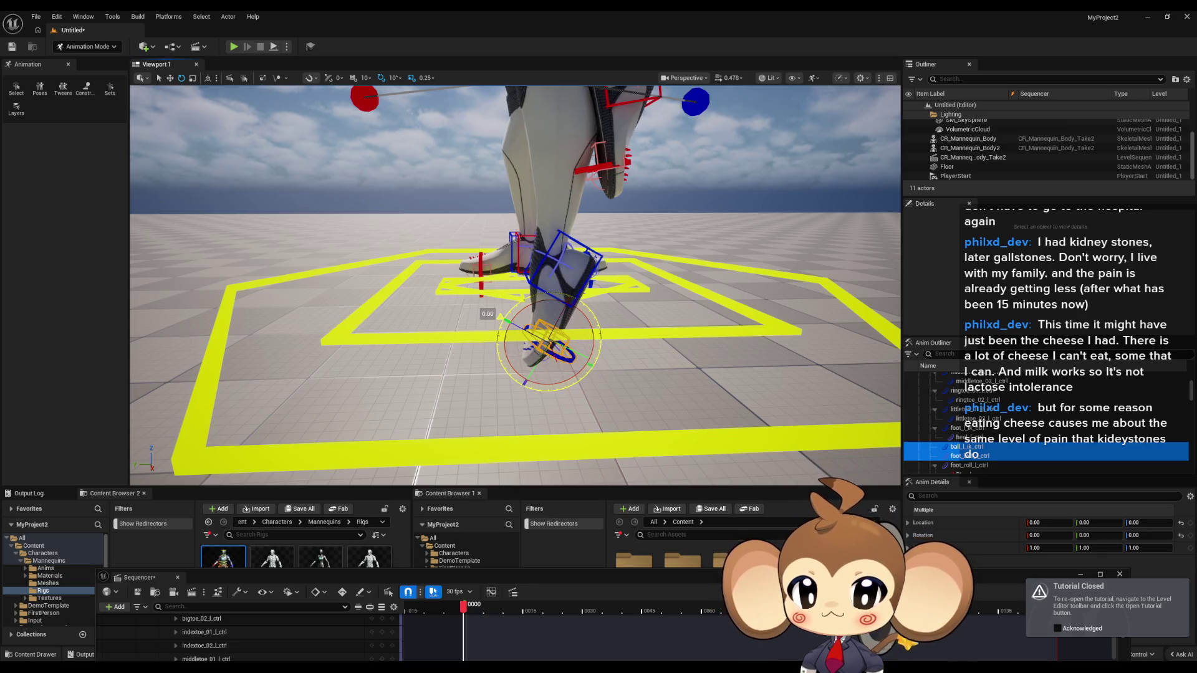
scroll(567, 333, "up", 5)
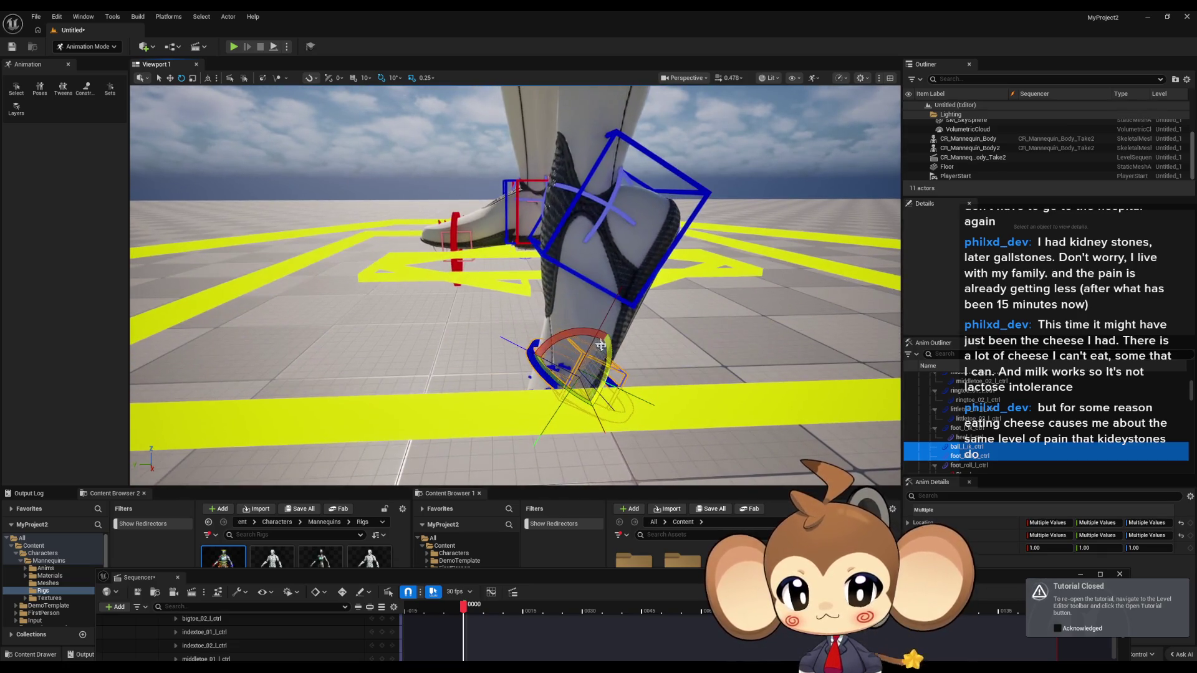
mouse_move(567, 333)
left_mouse_down()
mouse_move(580, 321)
mouse_move(543, 331)
mouse_move(555, 325)
left_mouse_up()
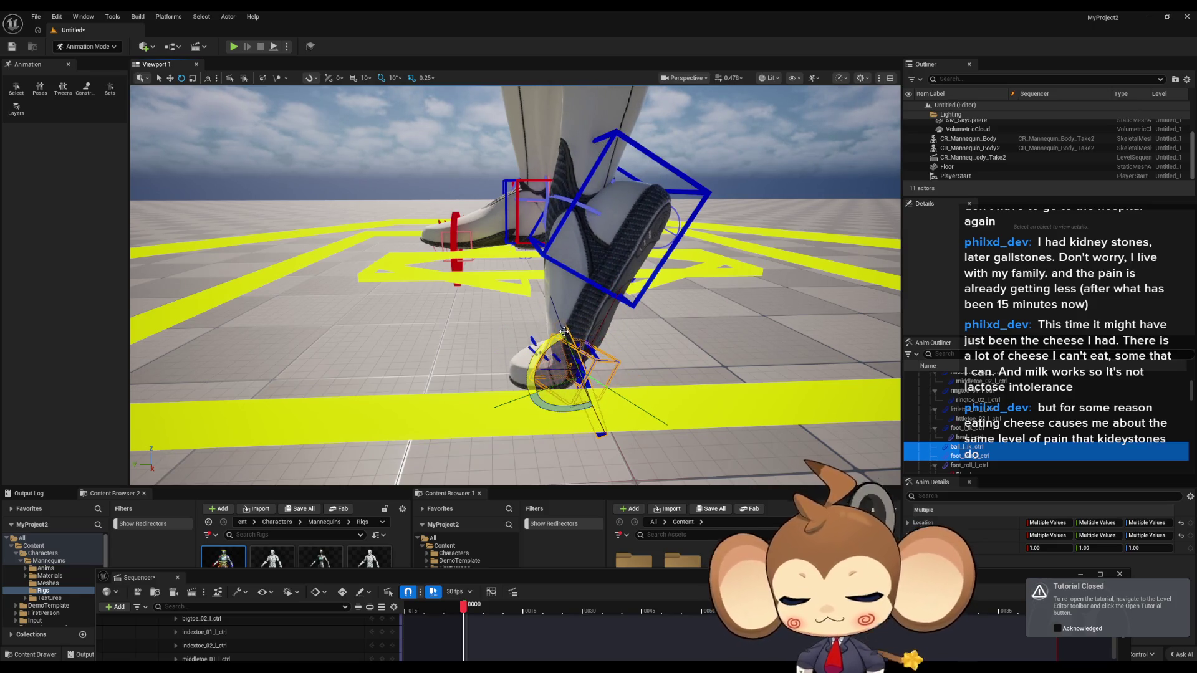
key("ctrl+z")
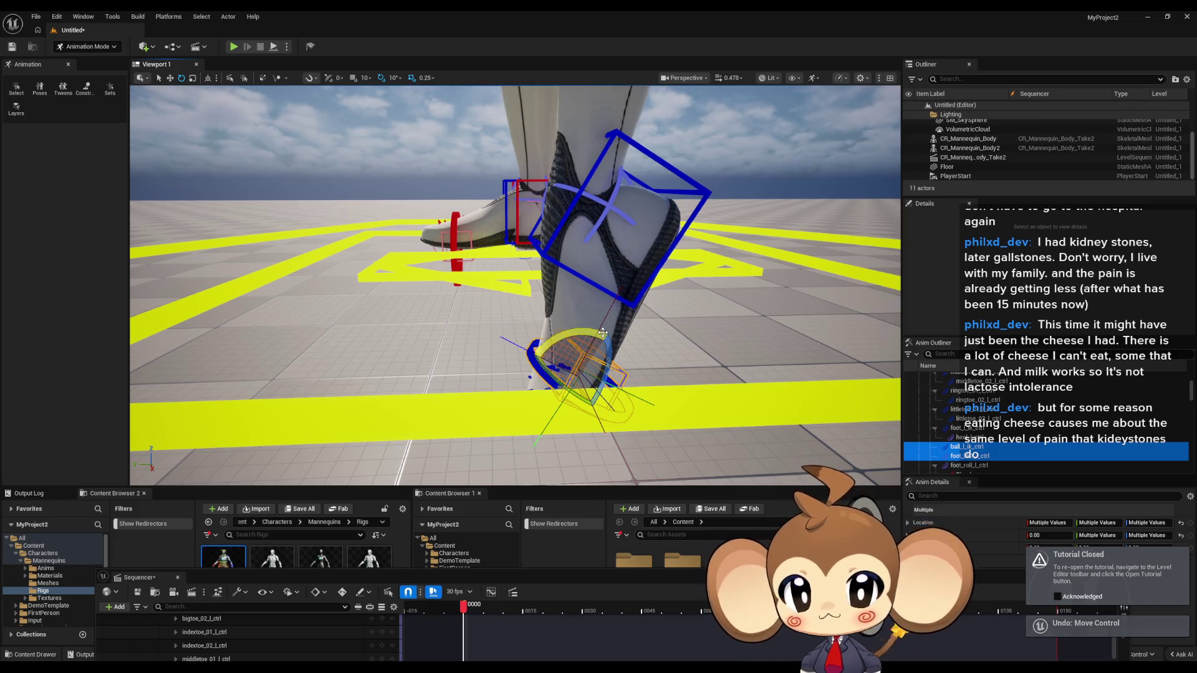
scroll(602, 333, "down", 10)
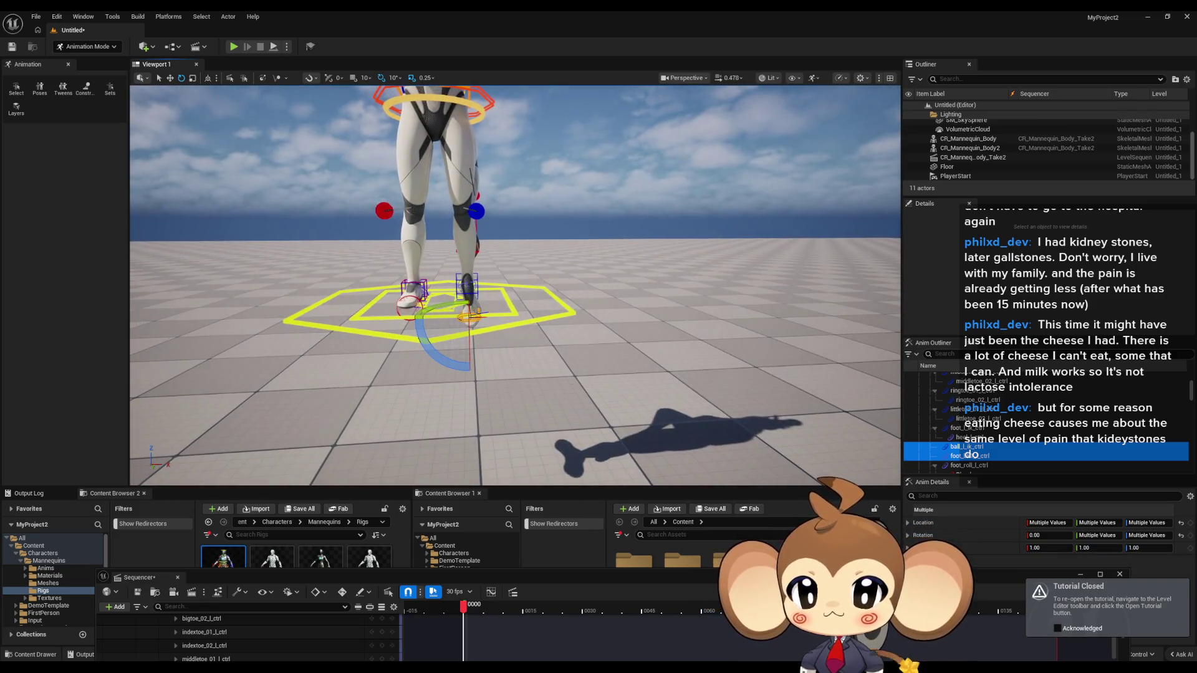
scroll(529, 251, "up", 8)
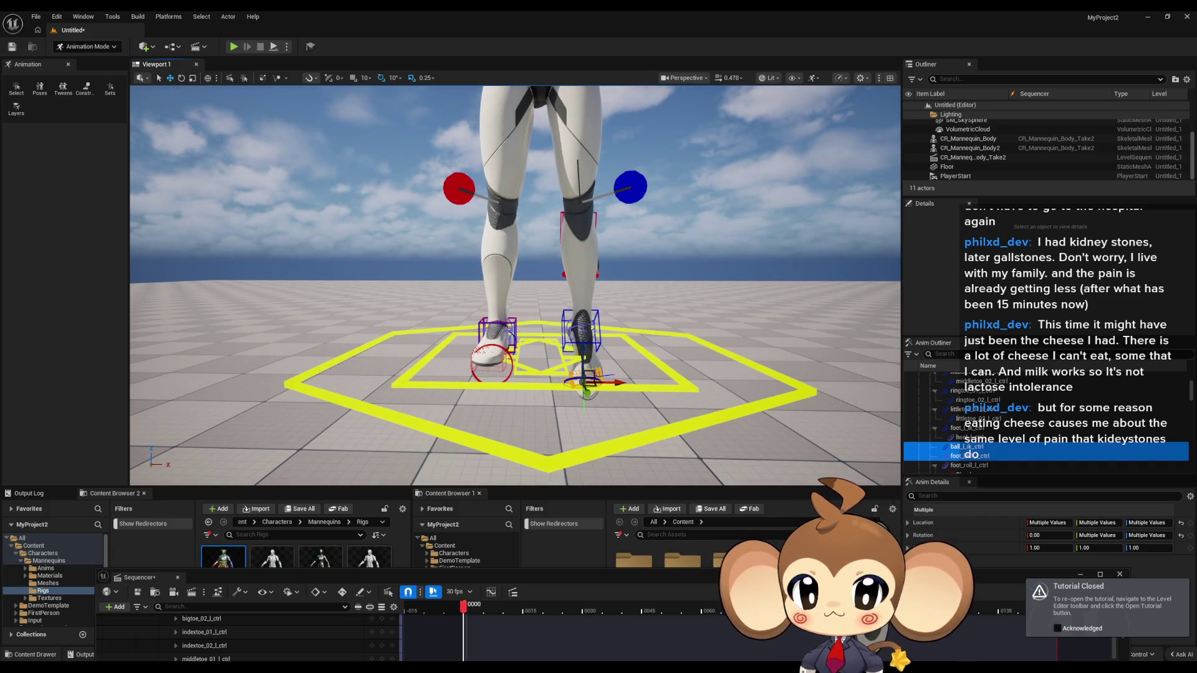
left_click(582, 337)
scroll(600, 364, "up", 4)
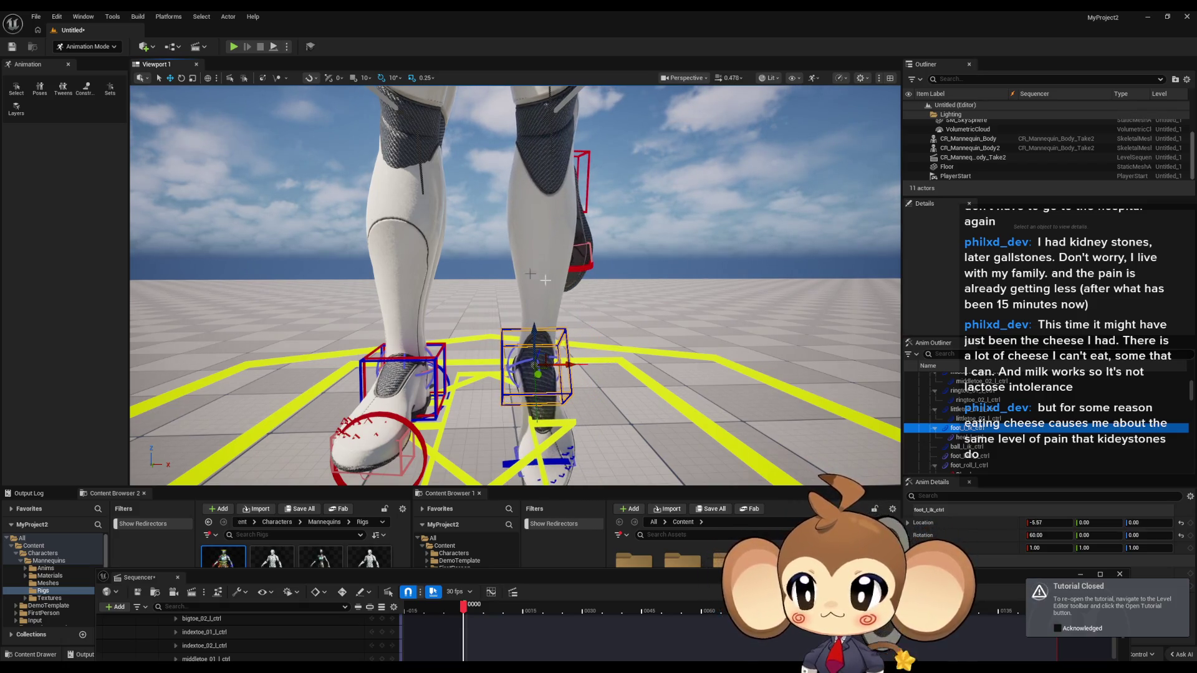
scroll(510, 266, "down", 5)
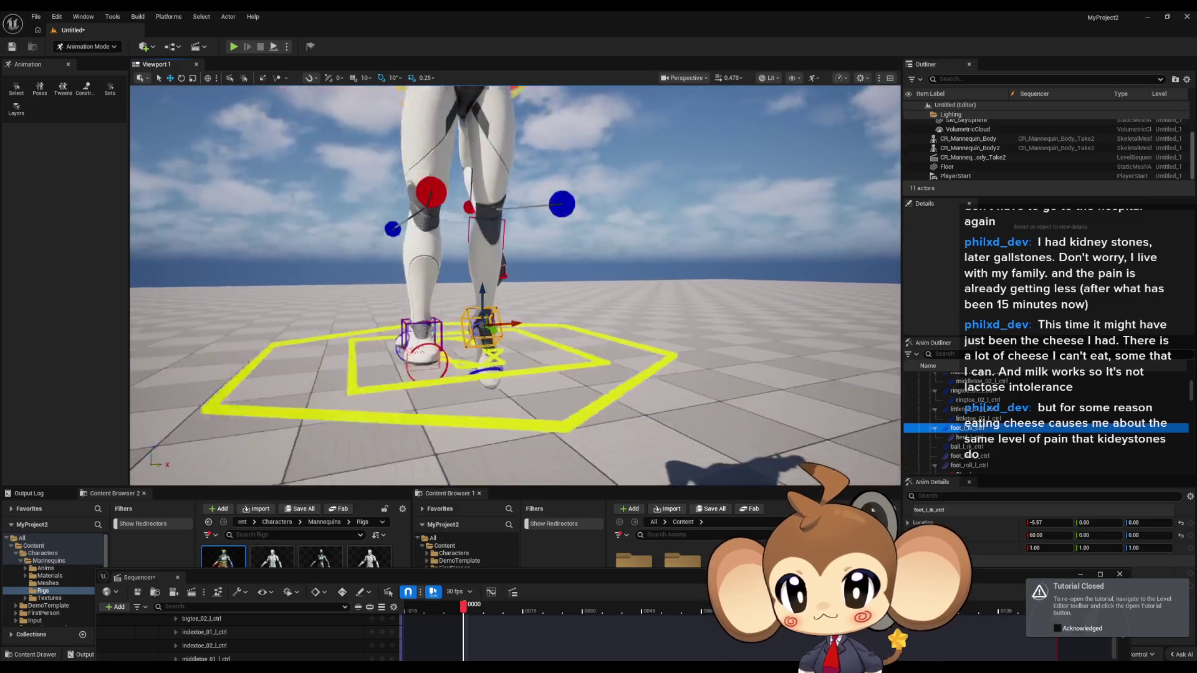
scroll(597, 302, "down", 5)
scroll(597, 302, "up", 2)
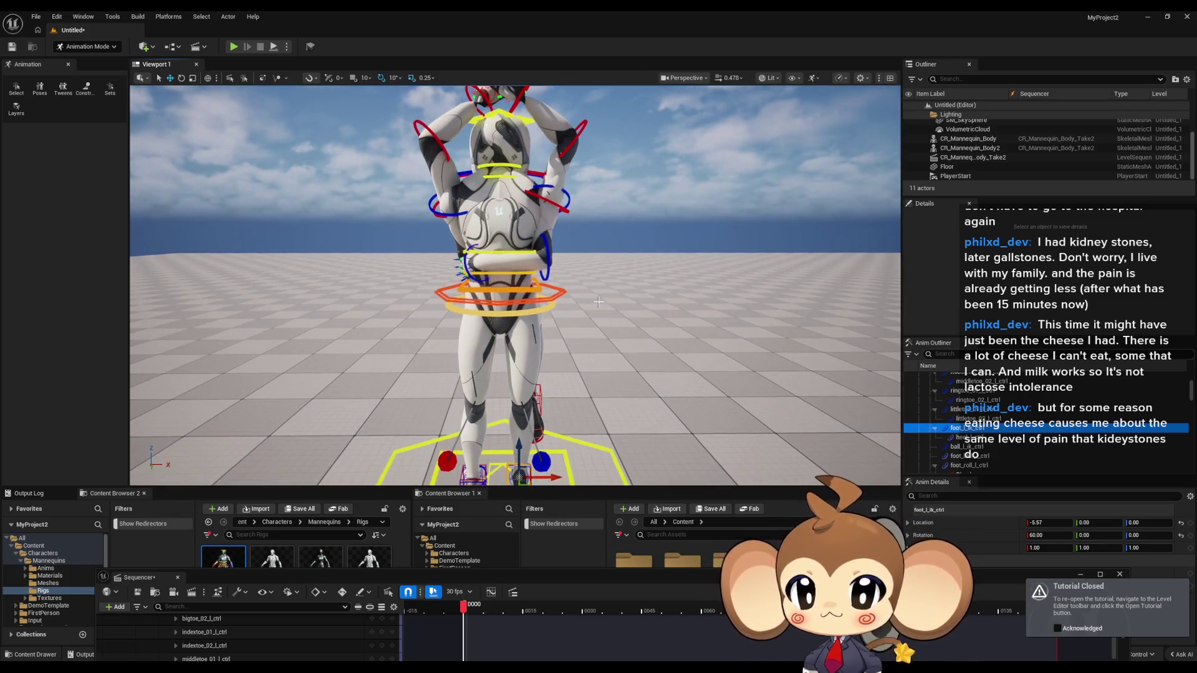
scroll(597, 302, "down", 4)
scroll(597, 301, "up", 3)
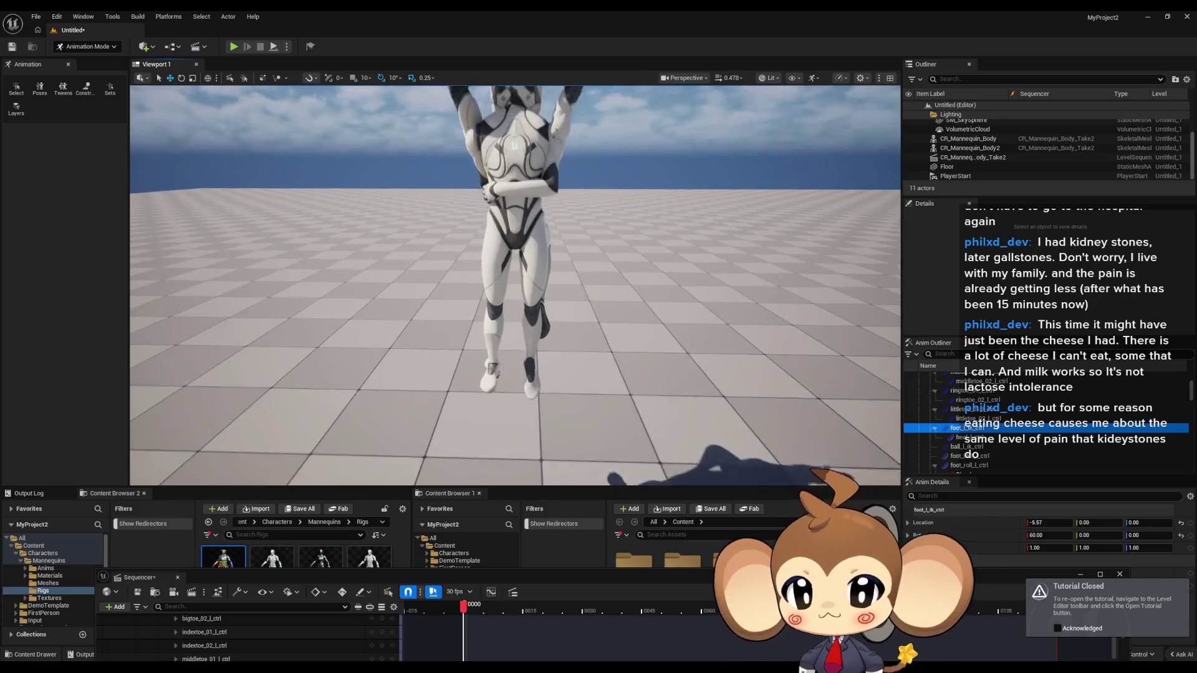
mouse_move(597, 301)
left_mouse_down()
mouse_move(437, 290)
mouse_move(536, 290)
left_mouse_up()
scroll(515, 285, "up", 3)
scroll(515, 285, "down", 3)
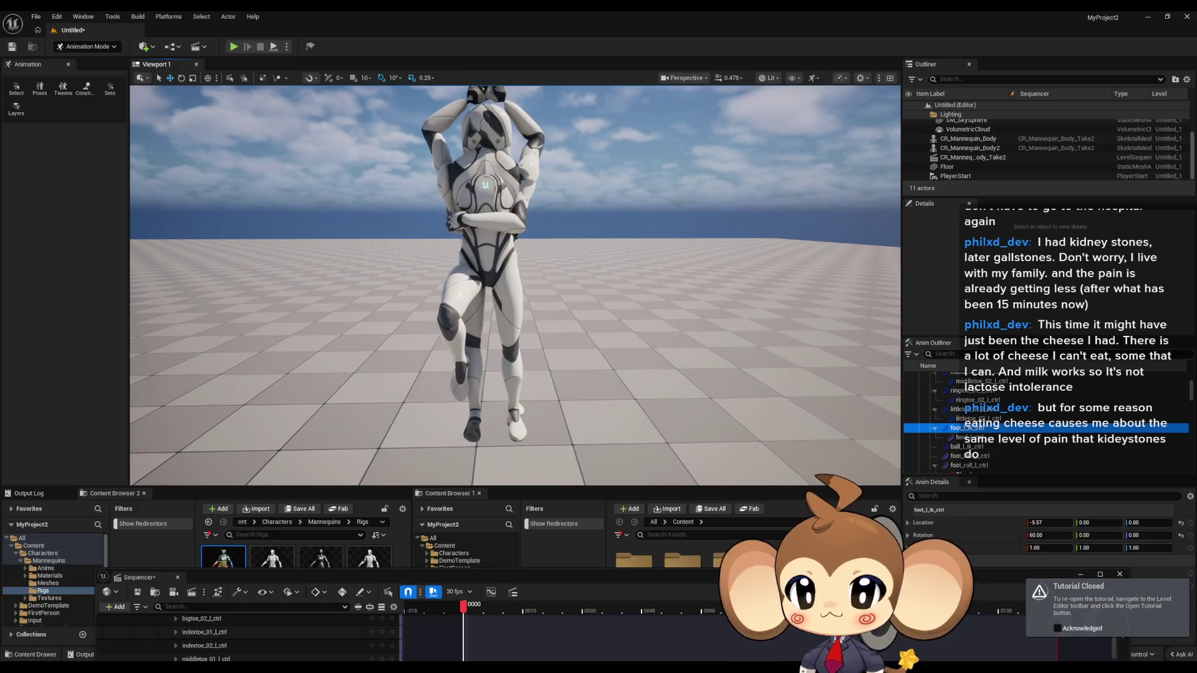
scroll(515, 285, "down", 3)
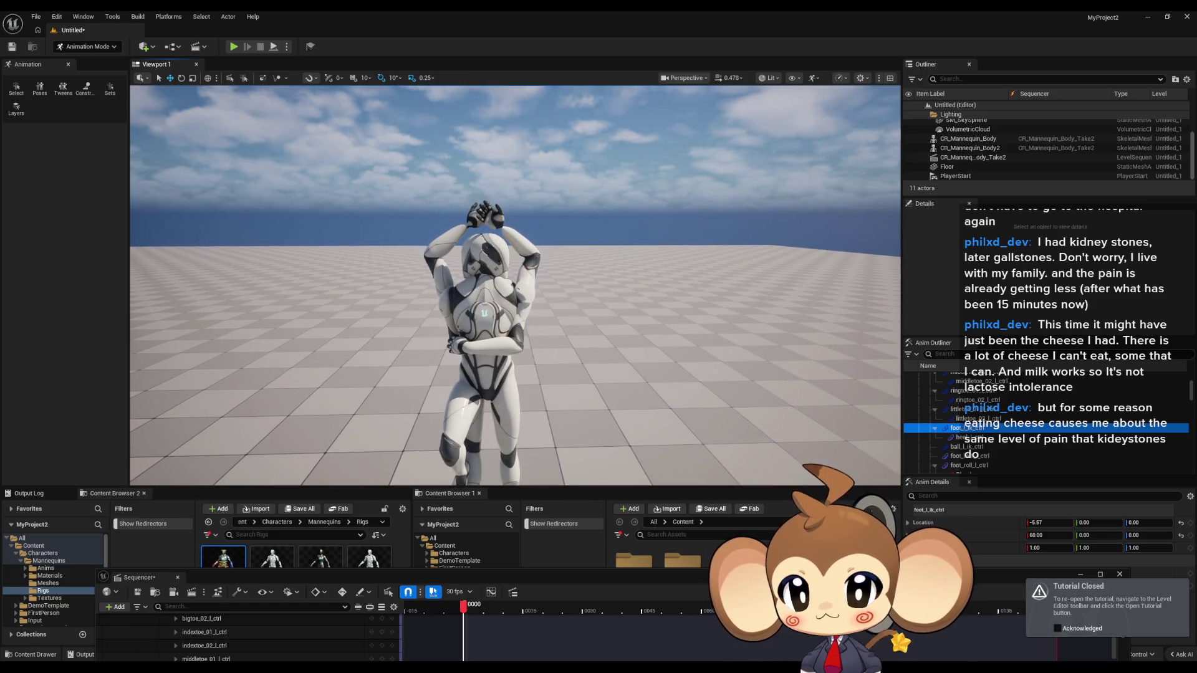
left_click_drag(639, 294, 639, 305)
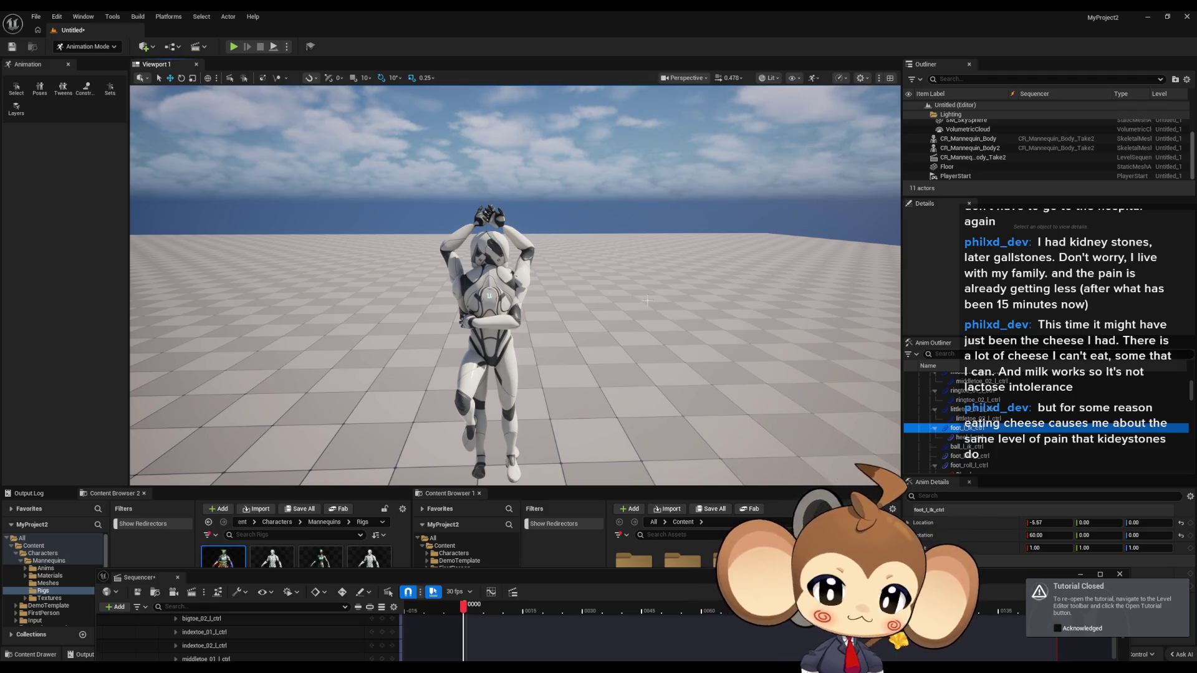
mouse_move(637, 307)
left_mouse_down()
mouse_move(617, 336)
mouse_move(618, 299)
mouse_move(652, 297)
left_mouse_up()
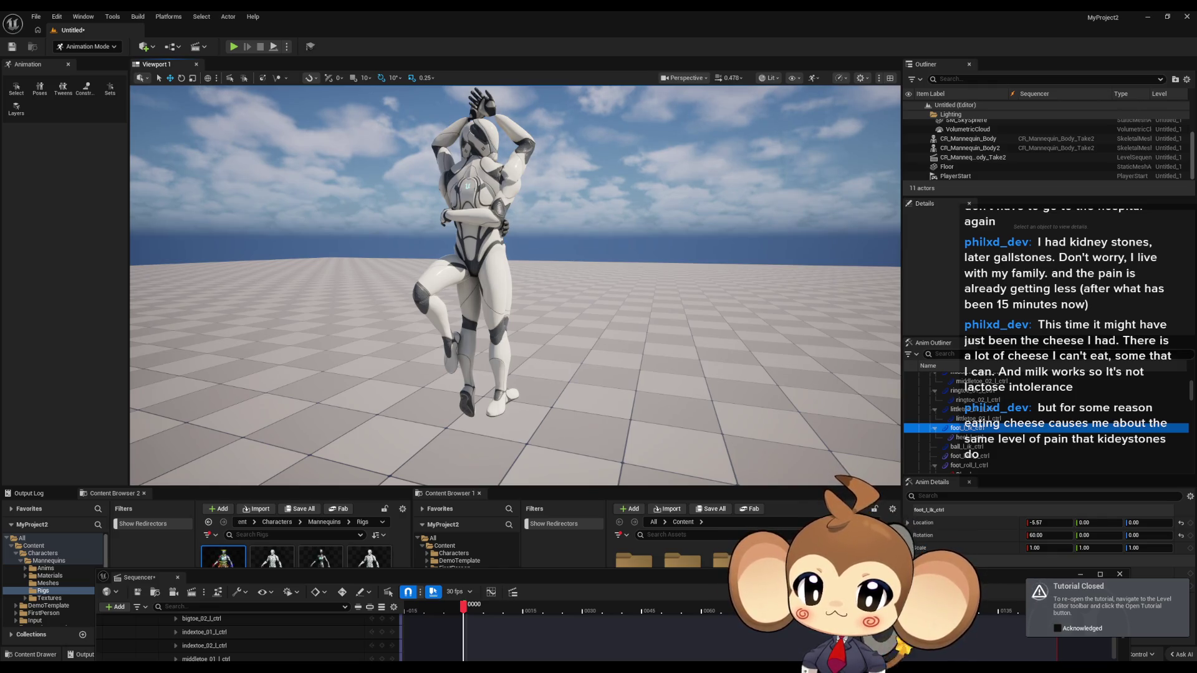
left_click_drag(563, 453, 551, 344)
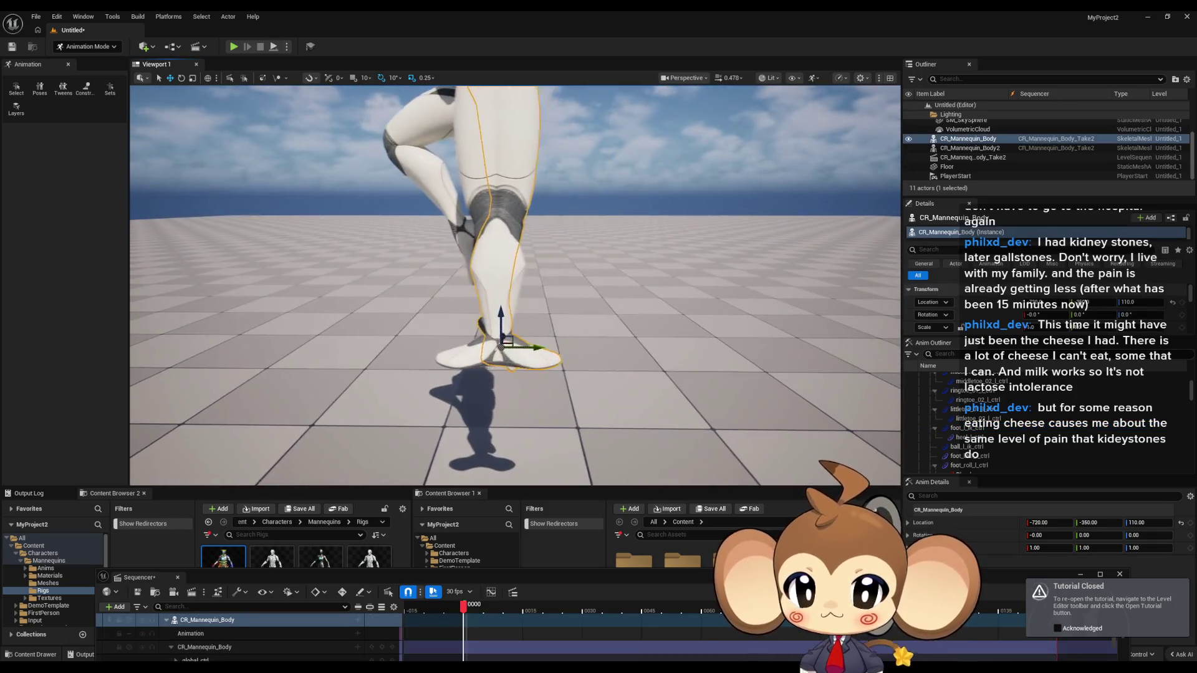
Show the posed mannequin's rig controls and test raising the left foot, then undo it
left_click(396, 180)
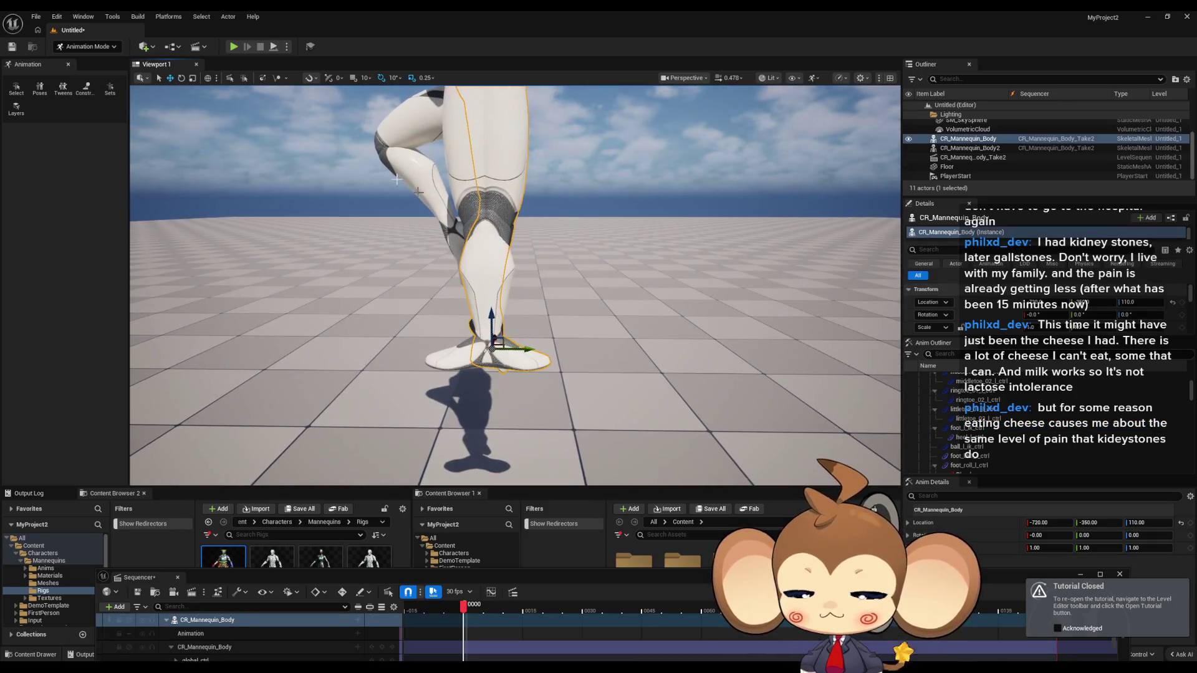
left_click(182, 78)
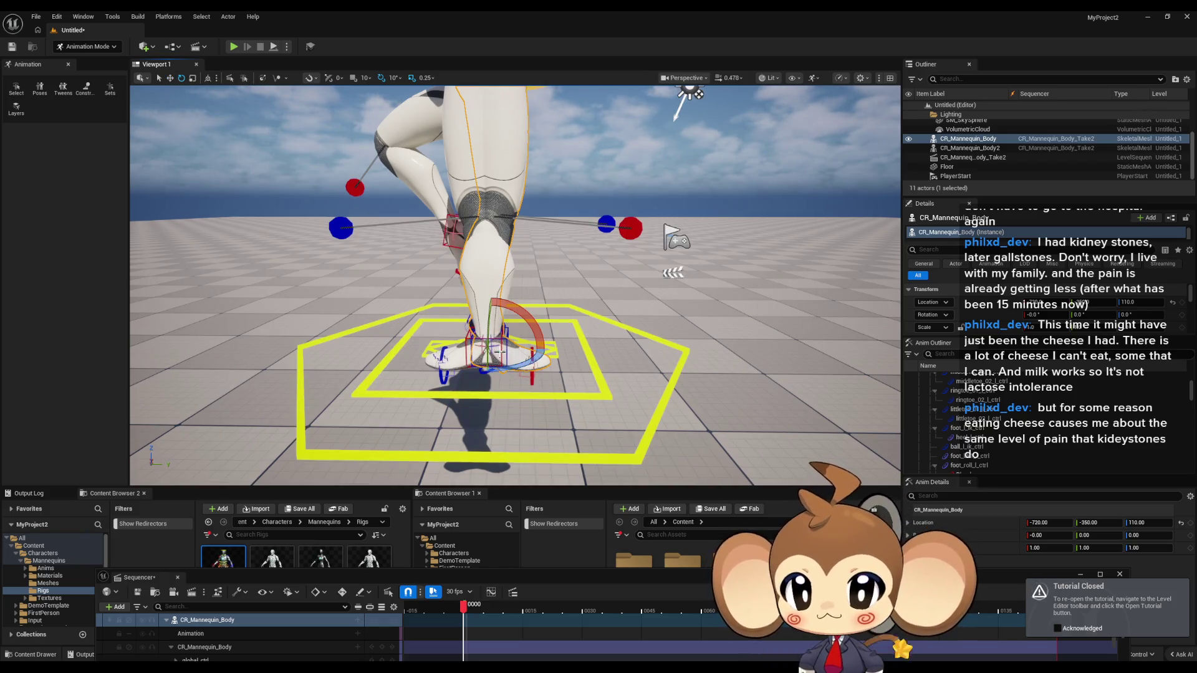
left_click(501, 342)
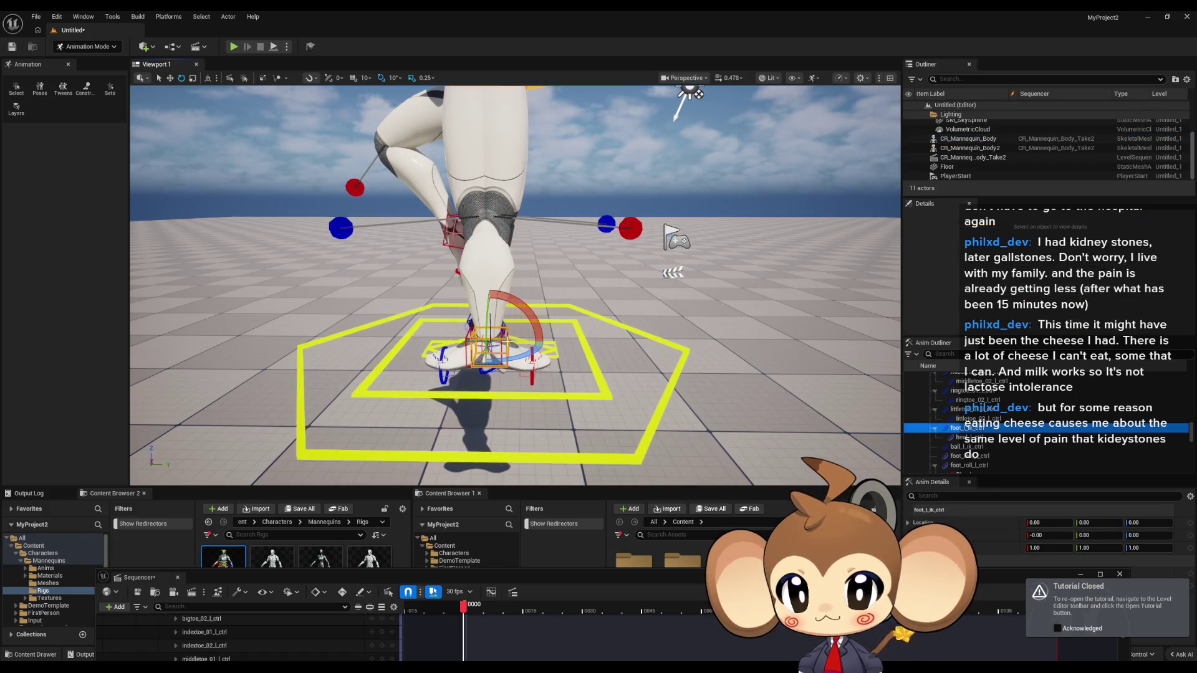
left_click(169, 78)
left_click_drag(492, 310, 496, 280)
key("ctrl+z")
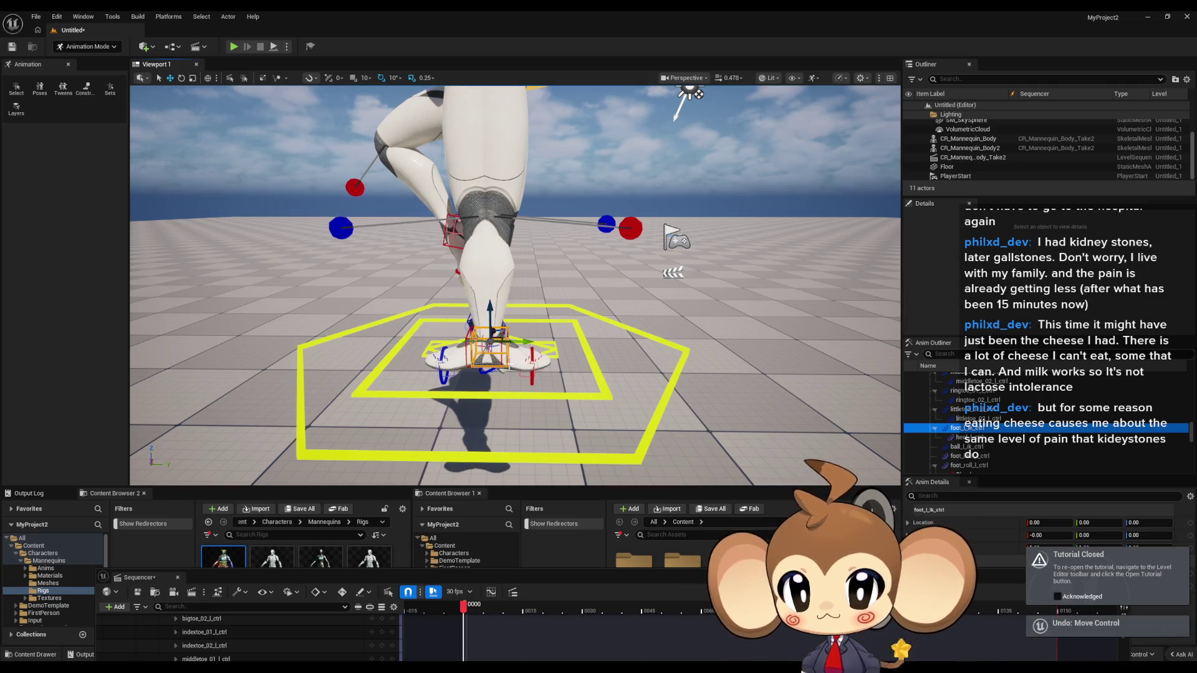
Lift foot_r_ik_ctrl, rotate it to 80 degrees, and lower it so the right leg bends
left_click(493, 325)
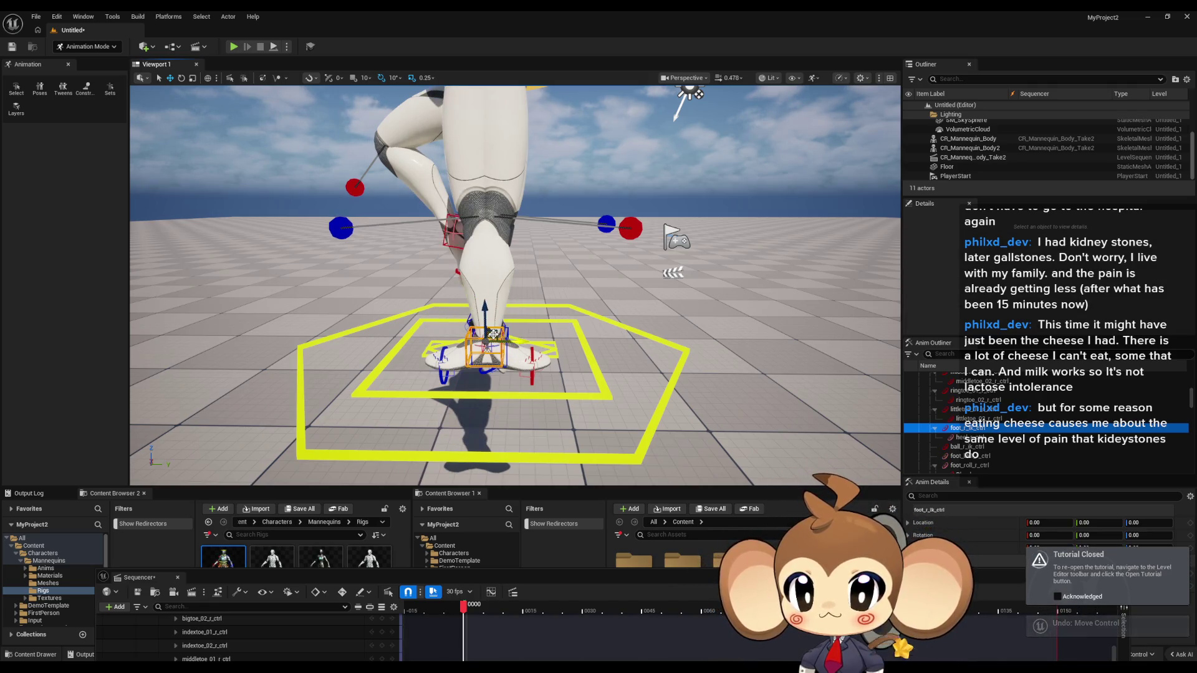
left_click_drag(497, 332, 520, 319)
left_click_drag(549, 260, 534, 215)
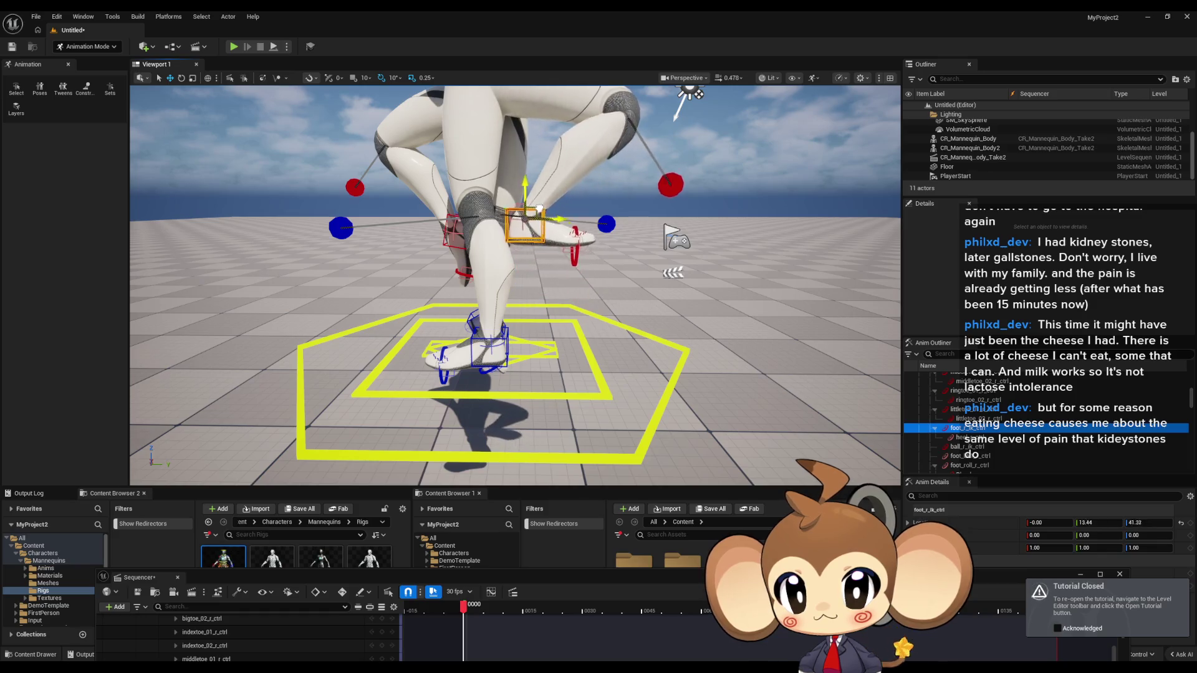
left_click(182, 78)
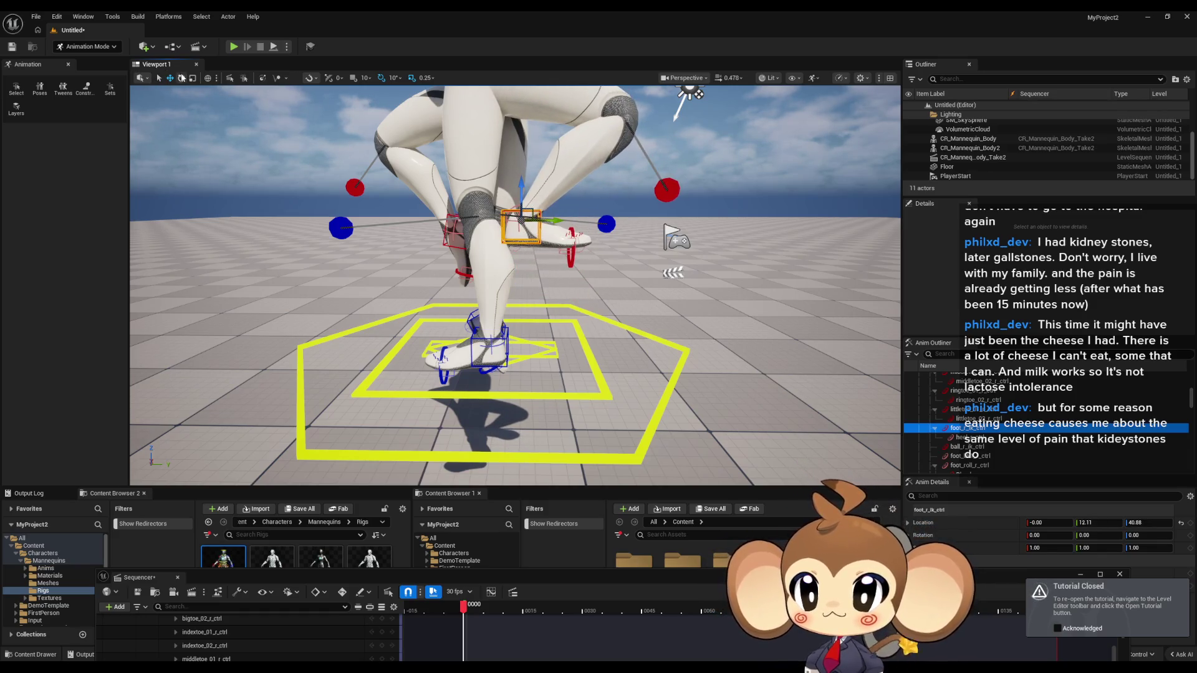
left_click_drag(552, 198, 572, 201)
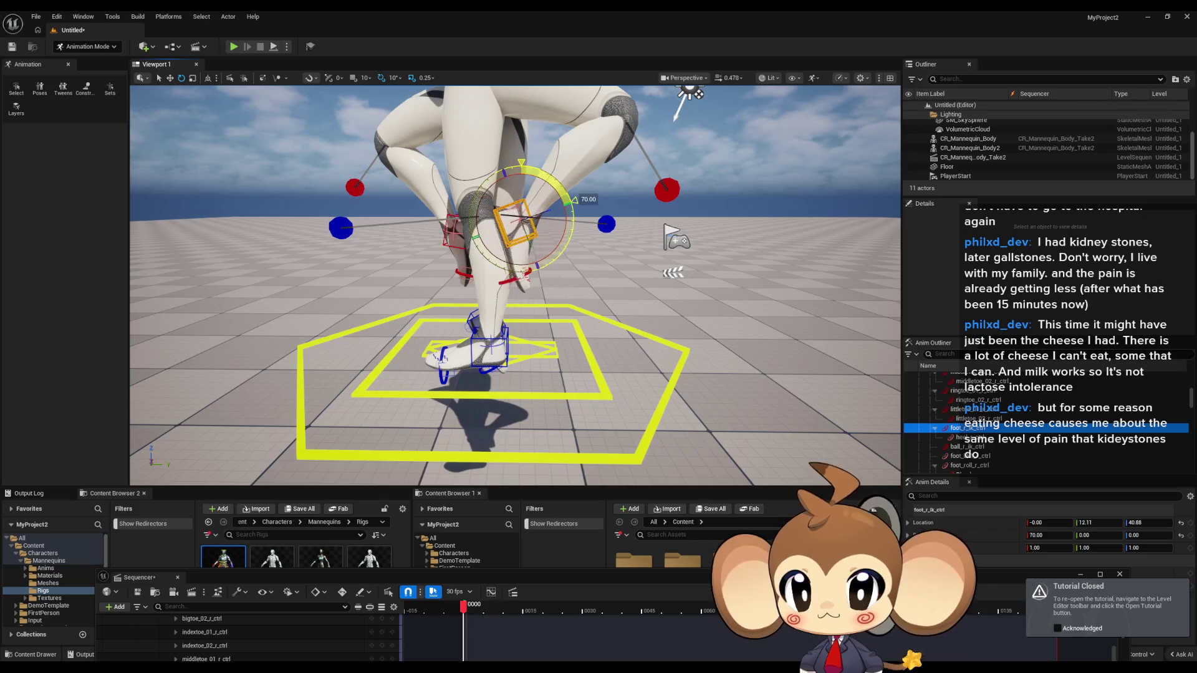
left_click(169, 78)
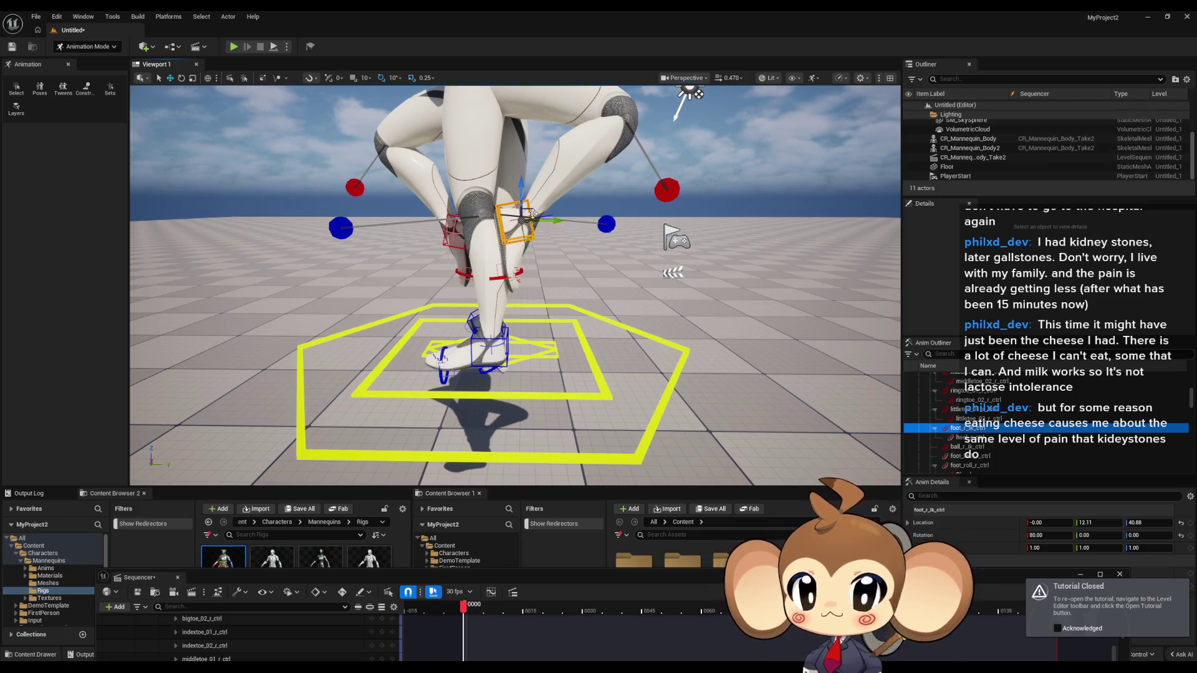
left_click_drag(534, 209, 526, 232)
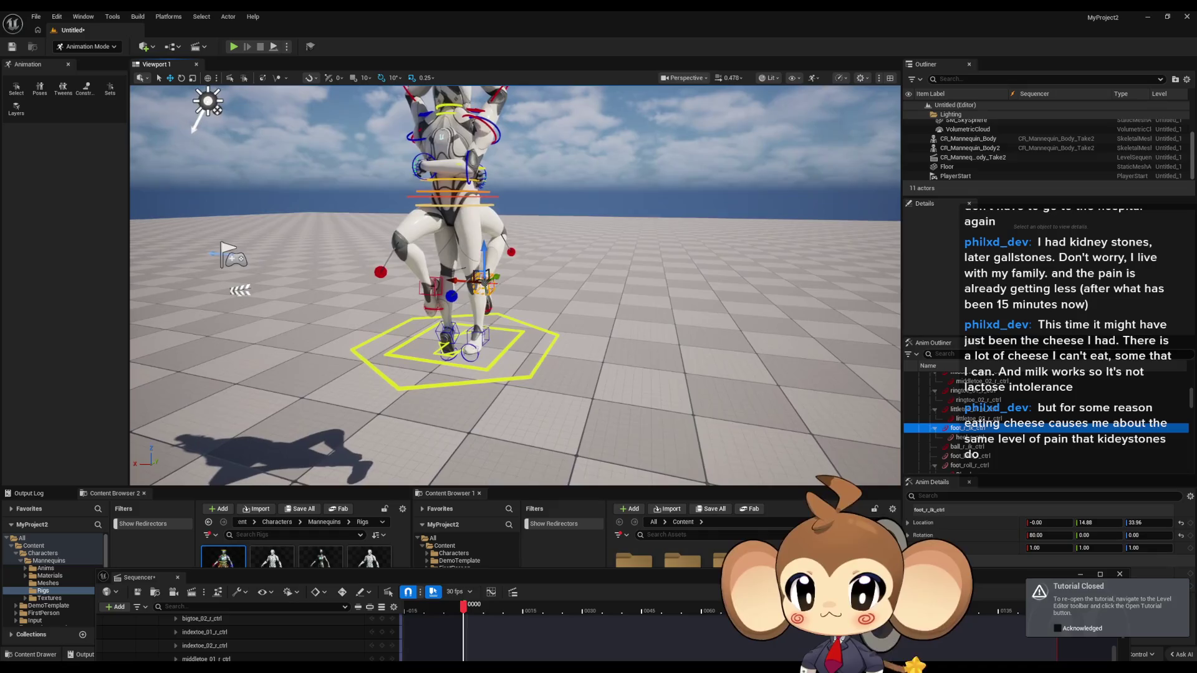
left_click(501, 256)
key("f")
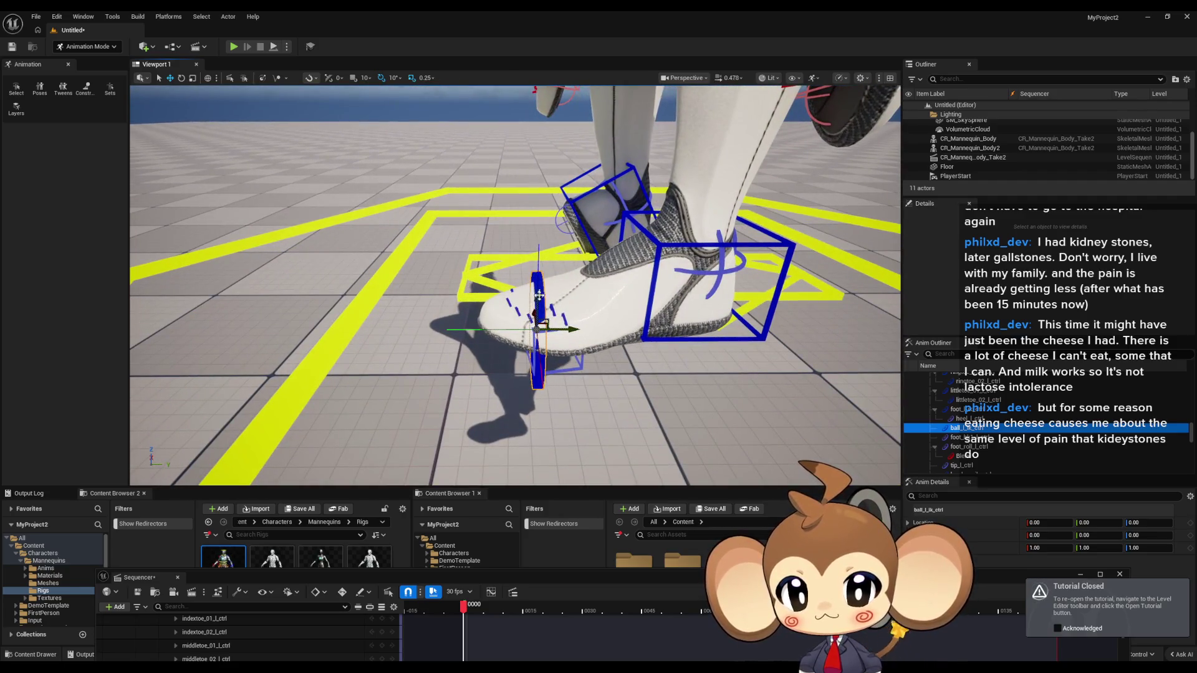
Try moving and rotating the left toe and foot_roll_l_ctrl controls, undoing the roll
left_click_drag(538, 298, 544, 286)
key("ctrl+z")
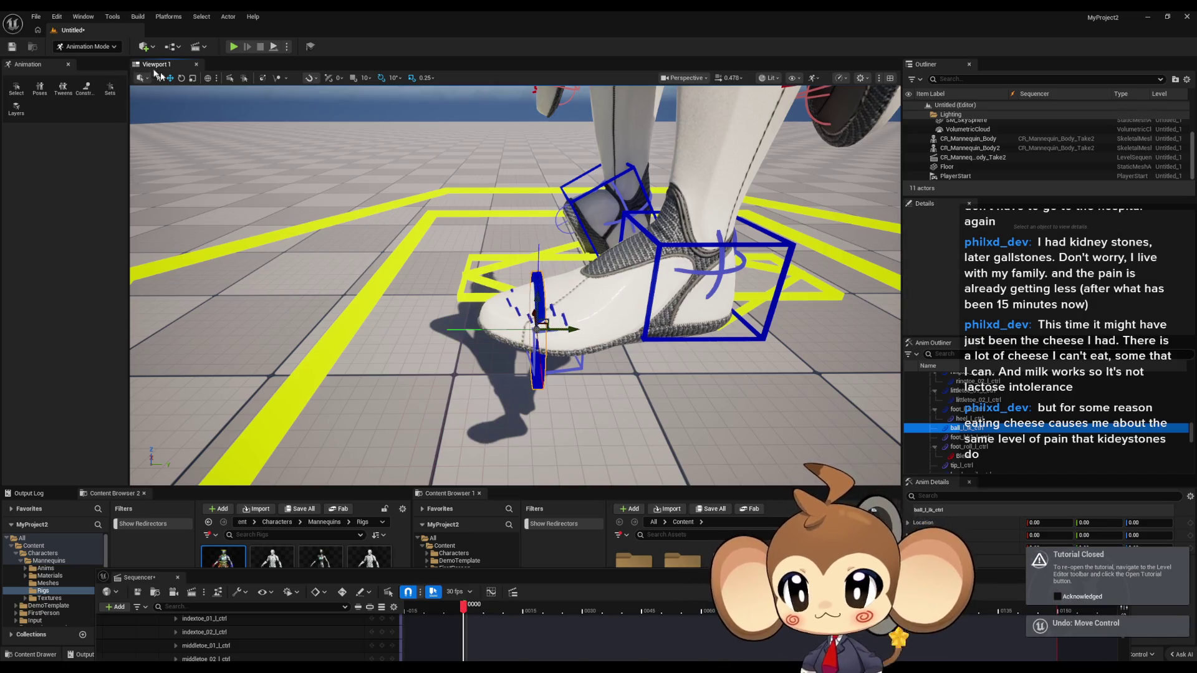
key("e")
mouse_move(530, 288)
left_mouse_down()
mouse_move(544, 281)
mouse_move(601, 311)
left_mouse_up()
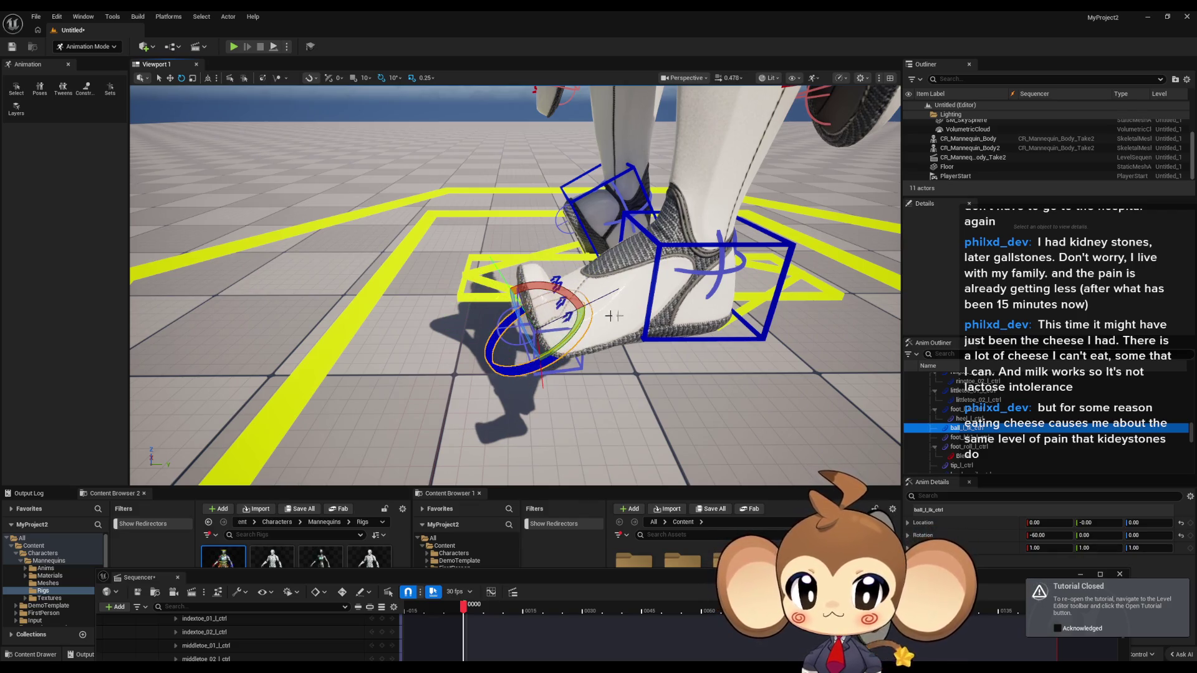
left_click(684, 269)
mouse_move(704, 187)
left_mouse_down()
mouse_move(720, 105)
mouse_move(718, 238)
mouse_move(645, 206)
left_mouse_up()
key("ctrl+z")
Rotate ball_l_ik_ctrl from -60 to -30 degrees and frame the whole character
left_click(666, 225)
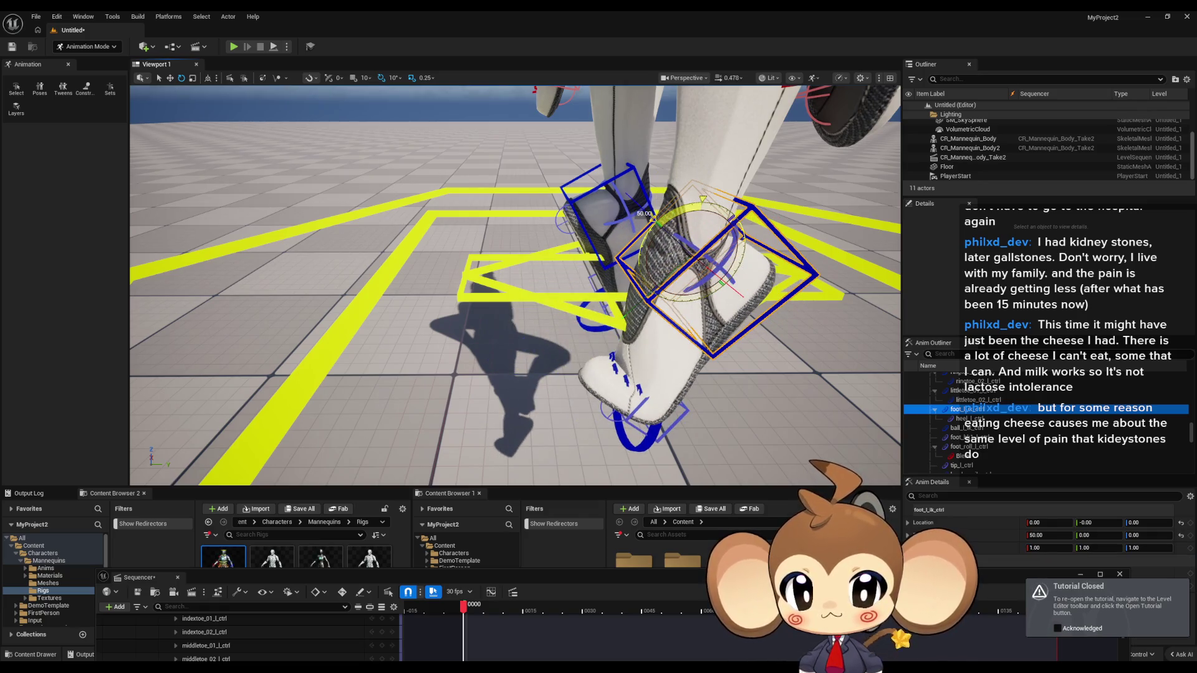
left_click(586, 404)
left_click_drag(586, 404, 576, 384)
key("f")
mouse_move(736, 388)
left_mouse_down()
mouse_move(726, 424)
mouse_move(807, 415)
mouse_move(608, 341)
mouse_move(549, 361)
mouse_move(550, 342)
left_mouse_up()
key("F11")
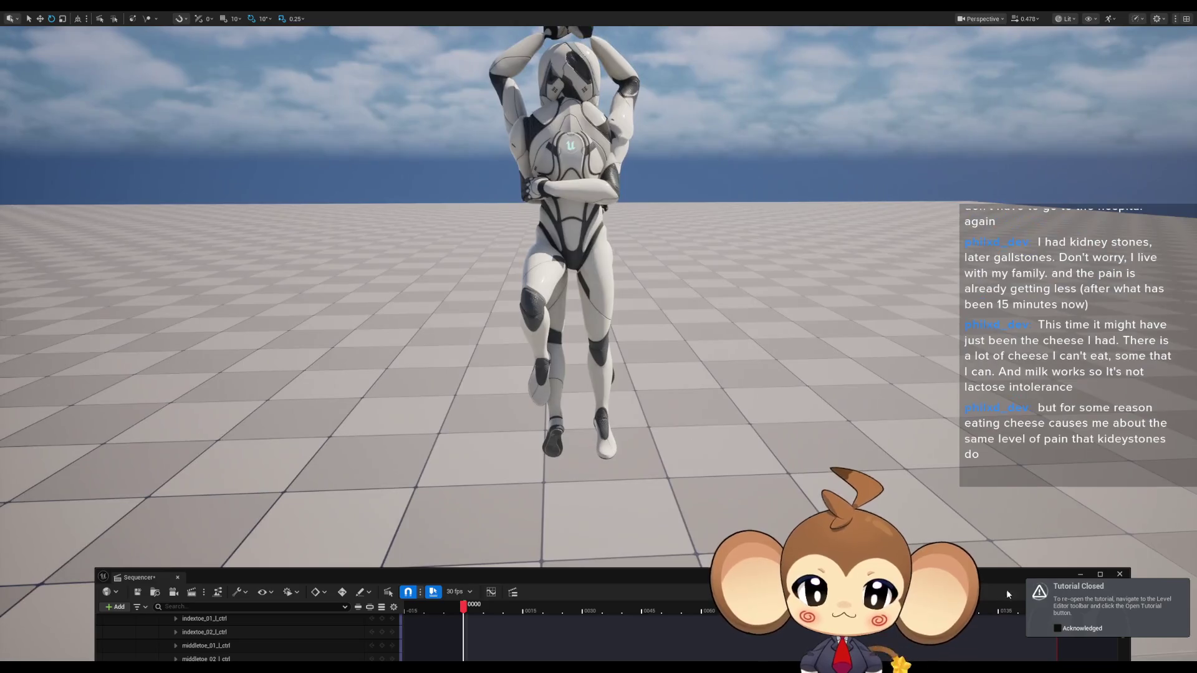
Minimise the floating Sequencer window and acknowledge the tutorial notice
left_click_drag(1101, 576, 1011, 608)
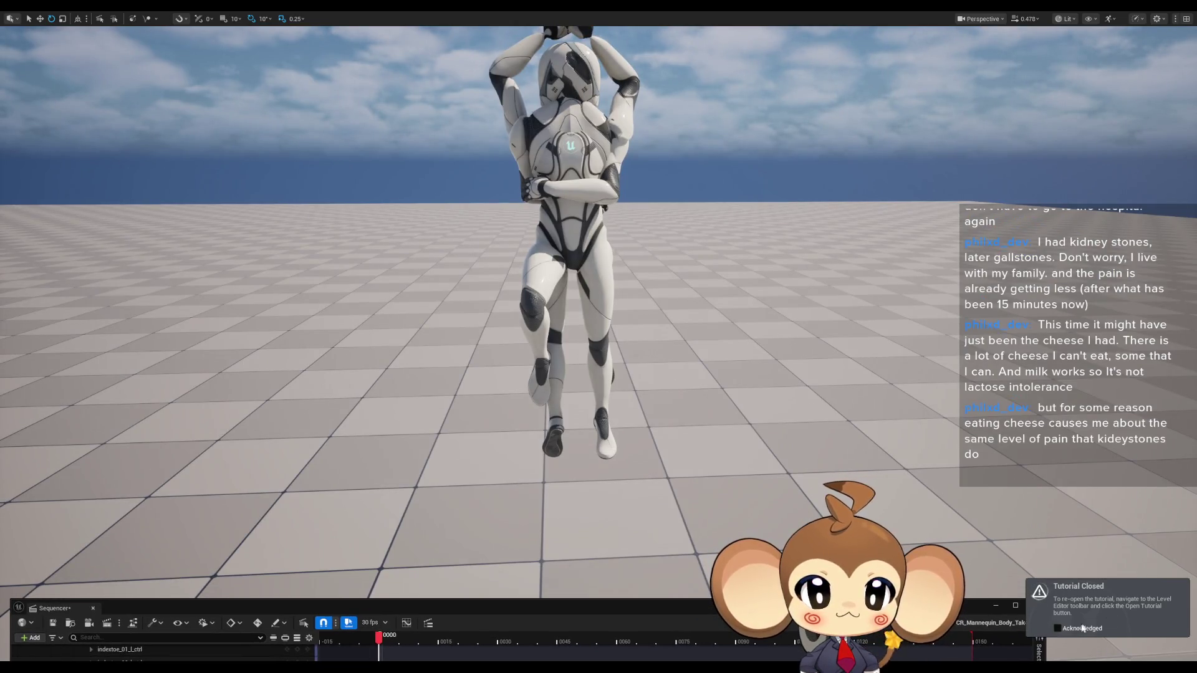
left_click(994, 607)
left_click(1058, 628)
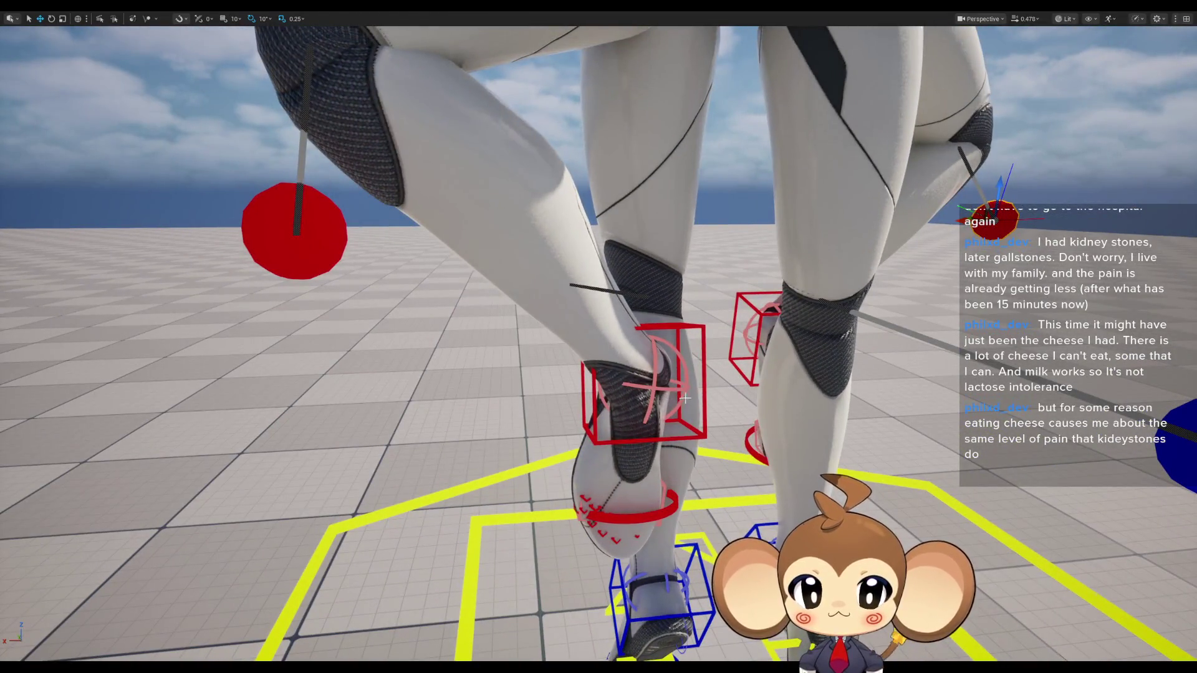
Rotate the right foot control 50 degrees, pull it down to straighten the leg, and hide the rig controls
left_click(703, 391)
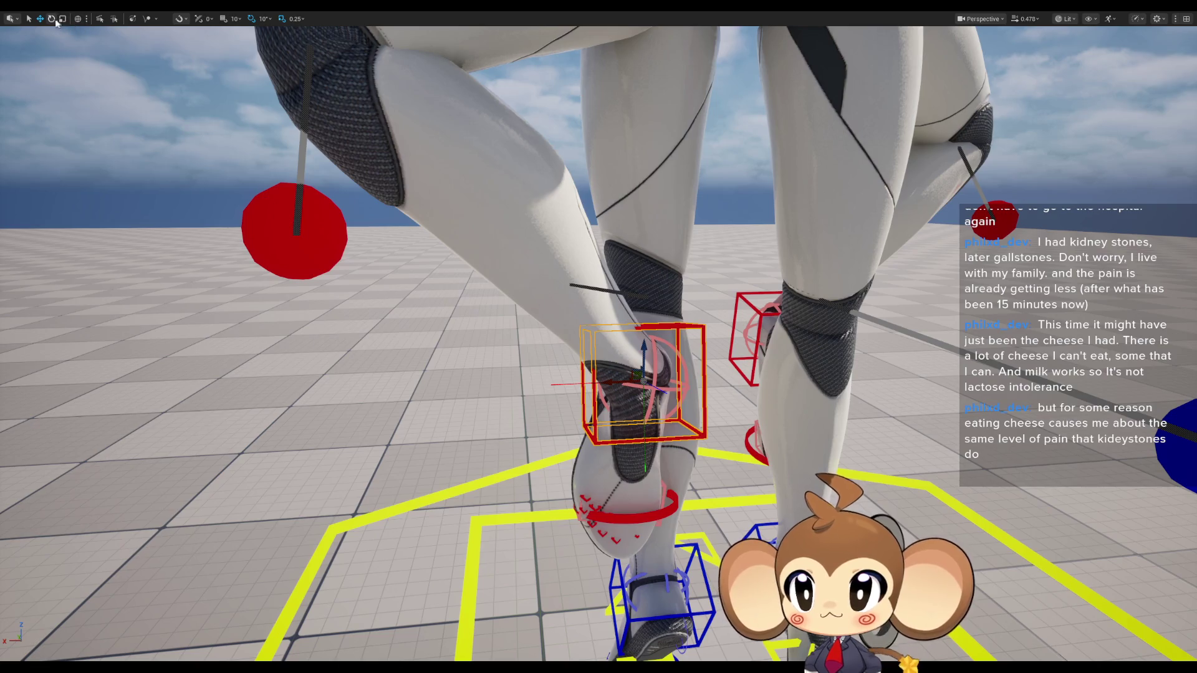
left_click(51, 19)
left_click_drag(623, 386, 698, 382)
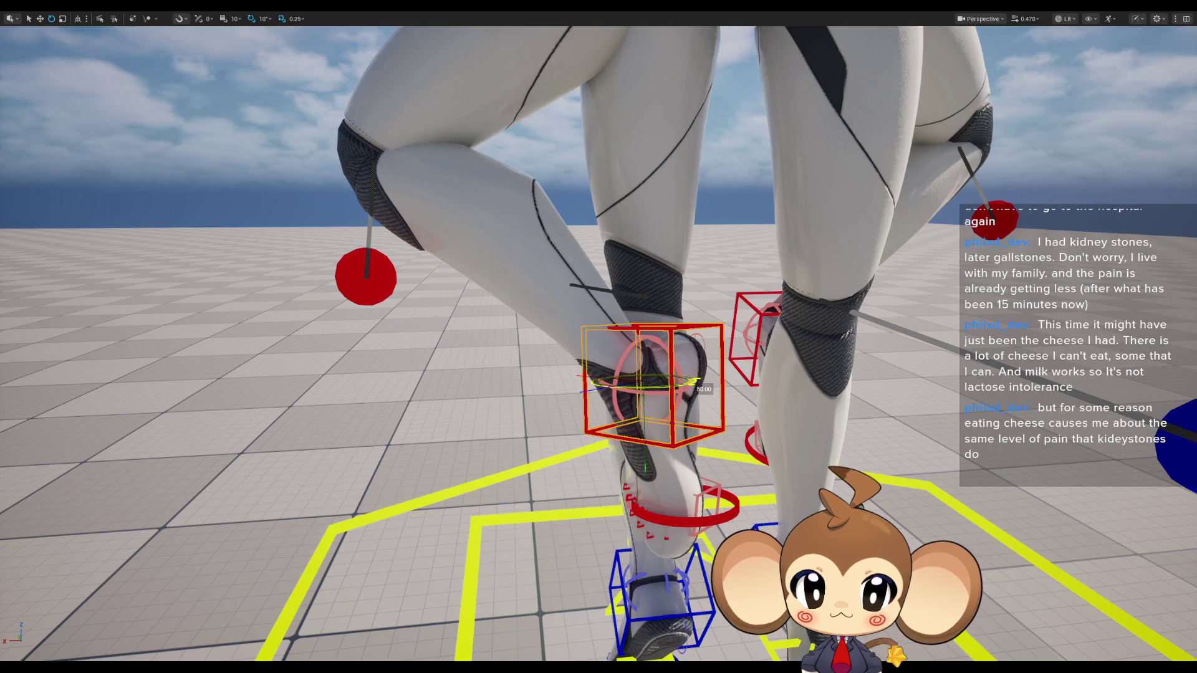
left_click(40, 19)
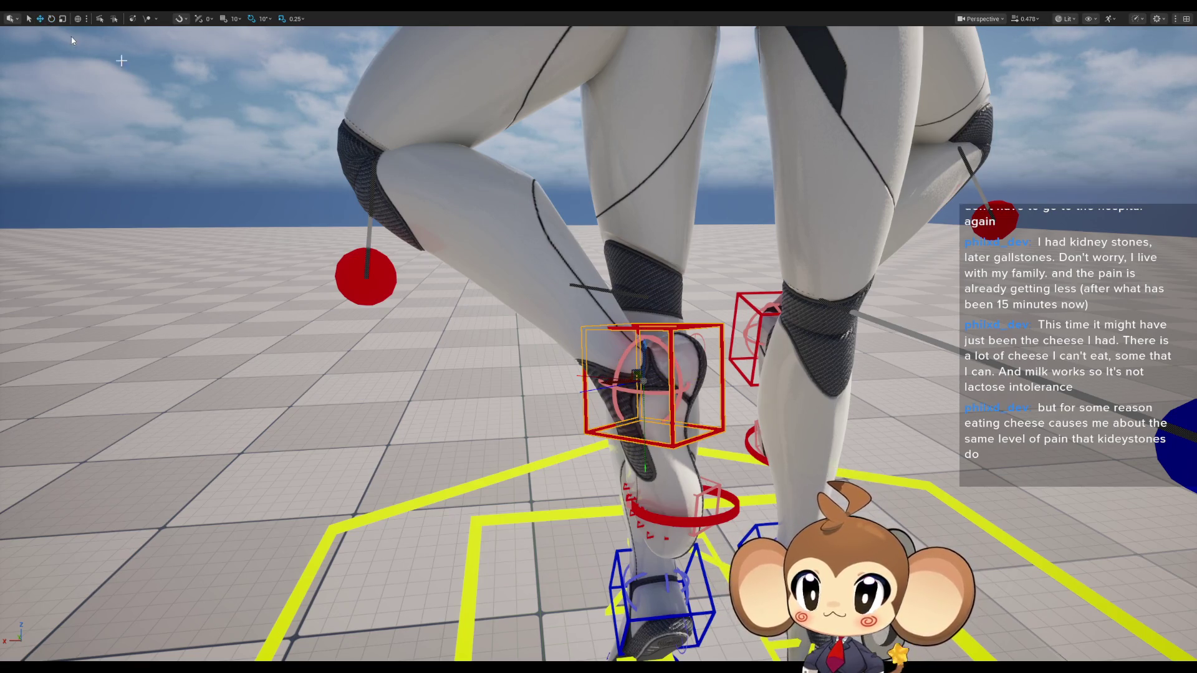
left_click(362, 255)
scroll(361, 256, "down", 3)
mouse_move(598, 336)
left_mouse_down()
mouse_move(608, 474)
mouse_move(630, 523)
left_mouse_up()
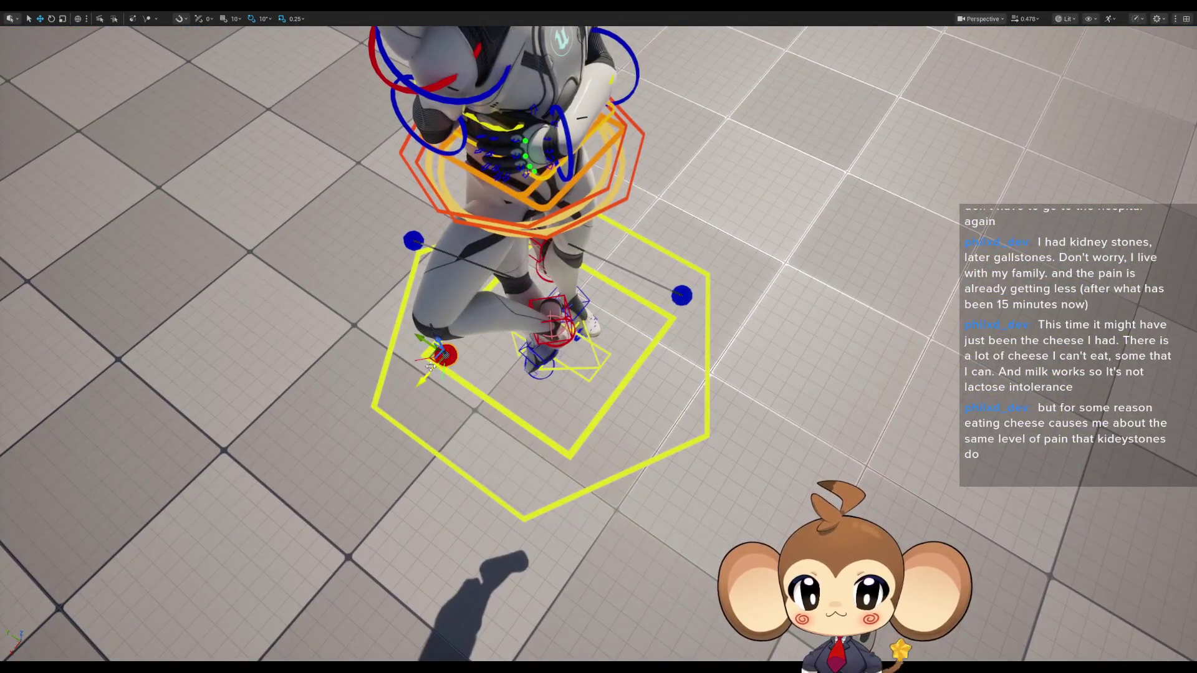
mouse_move(424, 364)
left_mouse_down()
mouse_move(446, 381)
mouse_move(461, 489)
left_mouse_up()
mouse_move(733, 473)
left_mouse_down()
mouse_move(732, 411)
mouse_move(732, 472)
mouse_move(732, 424)
left_mouse_up()
key("g")
left_click_drag(732, 472, 739, 430)
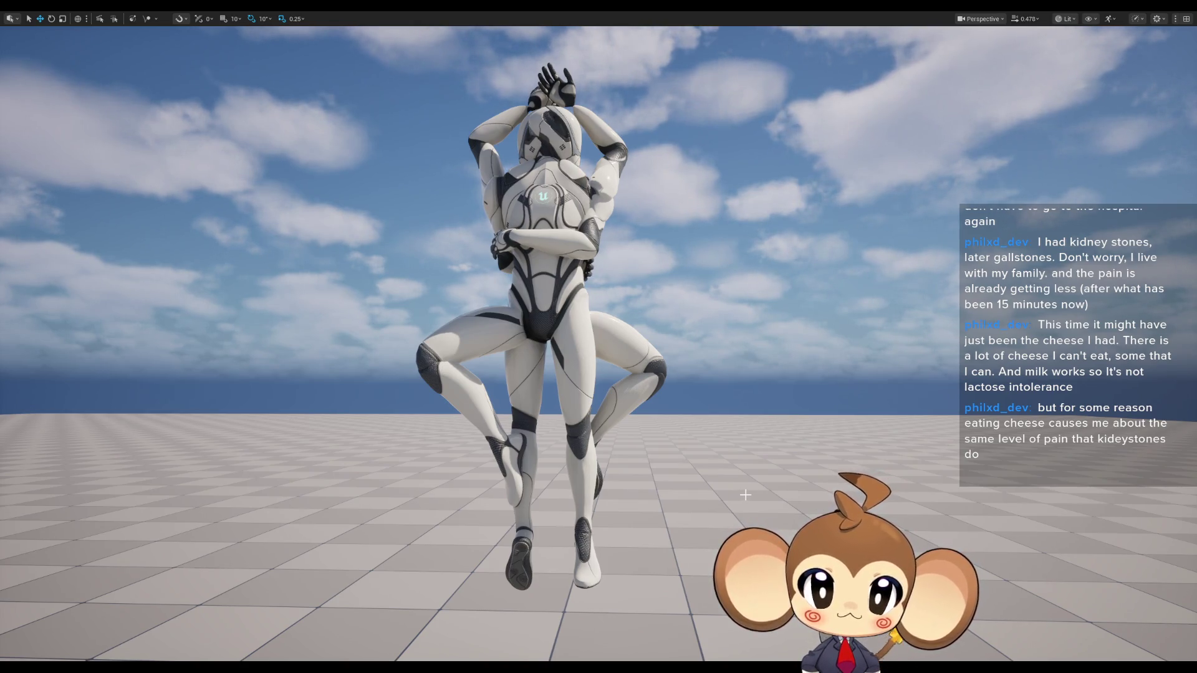
left_click_drag(775, 489, 764, 523)
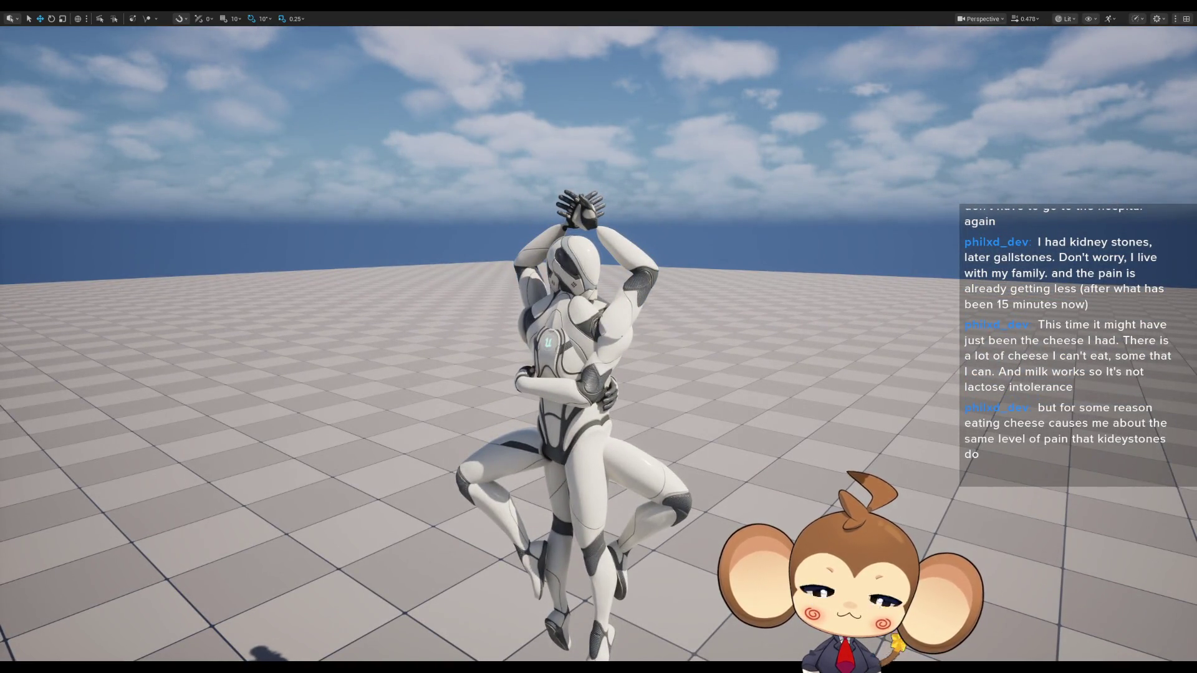
left_click_drag(763, 523, 779, 498)
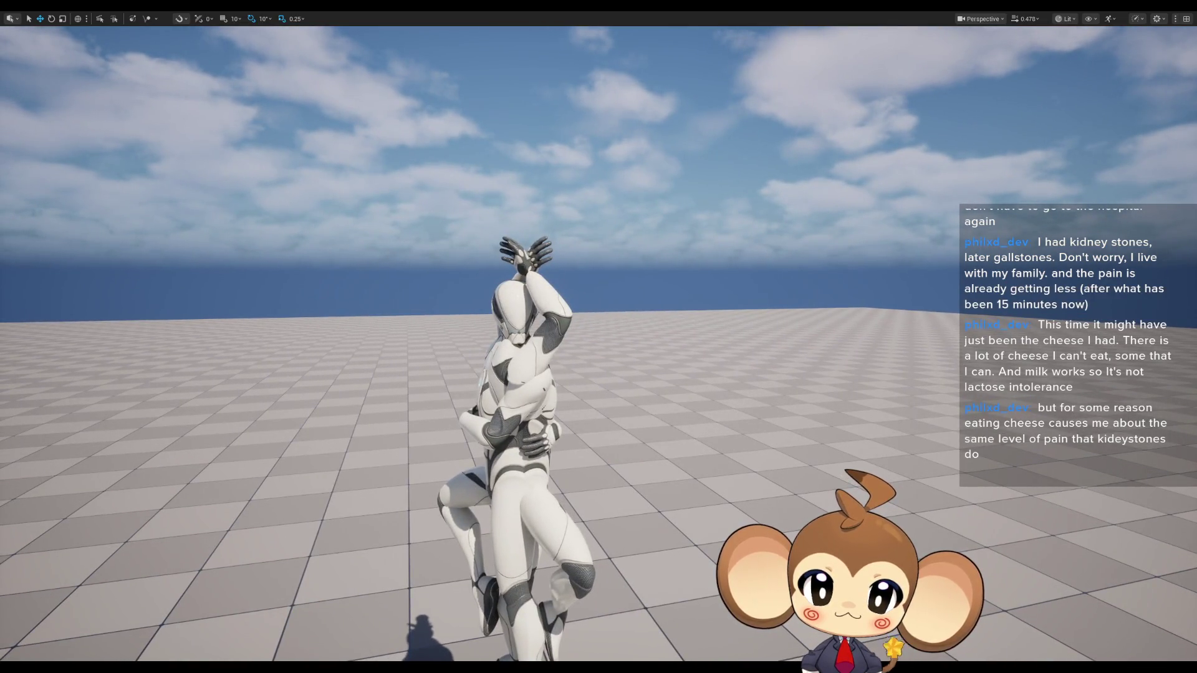
mouse_move(779, 498)
left_mouse_down()
mouse_move(810, 499)
mouse_move(748, 498)
mouse_move(798, 499)
left_mouse_up()
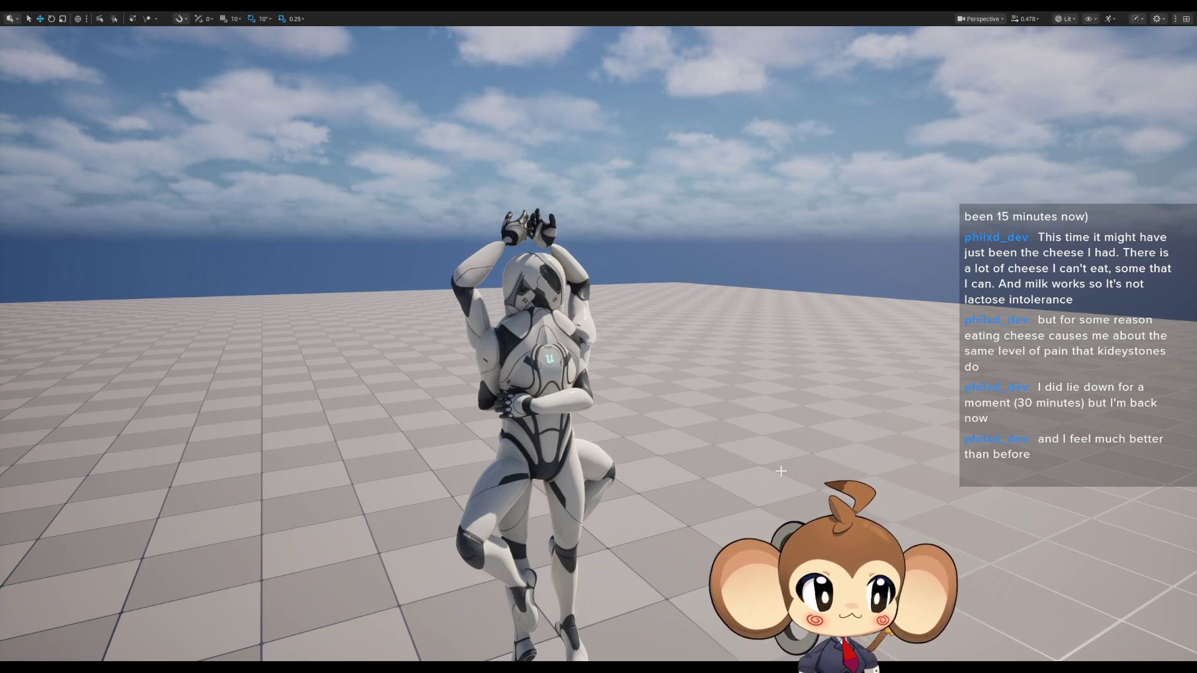
mouse_move(569, 328)
left_mouse_down()
mouse_move(604, 342)
mouse_move(620, 339)
mouse_move(616, 321)
mouse_move(616, 384)
mouse_move(626, 365)
mouse_move(611, 358)
mouse_move(614, 390)
left_mouse_up()
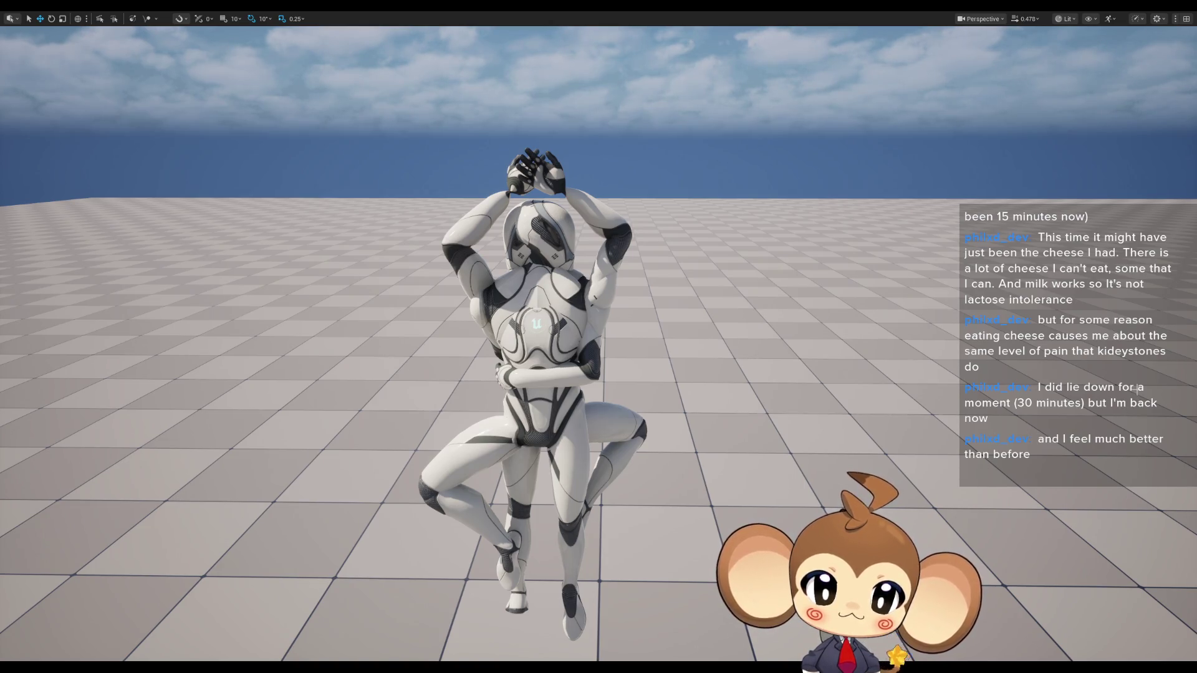
mouse_move(964, 432)
left_mouse_down()
mouse_move(860, 455)
mouse_move(946, 432)
left_mouse_up()
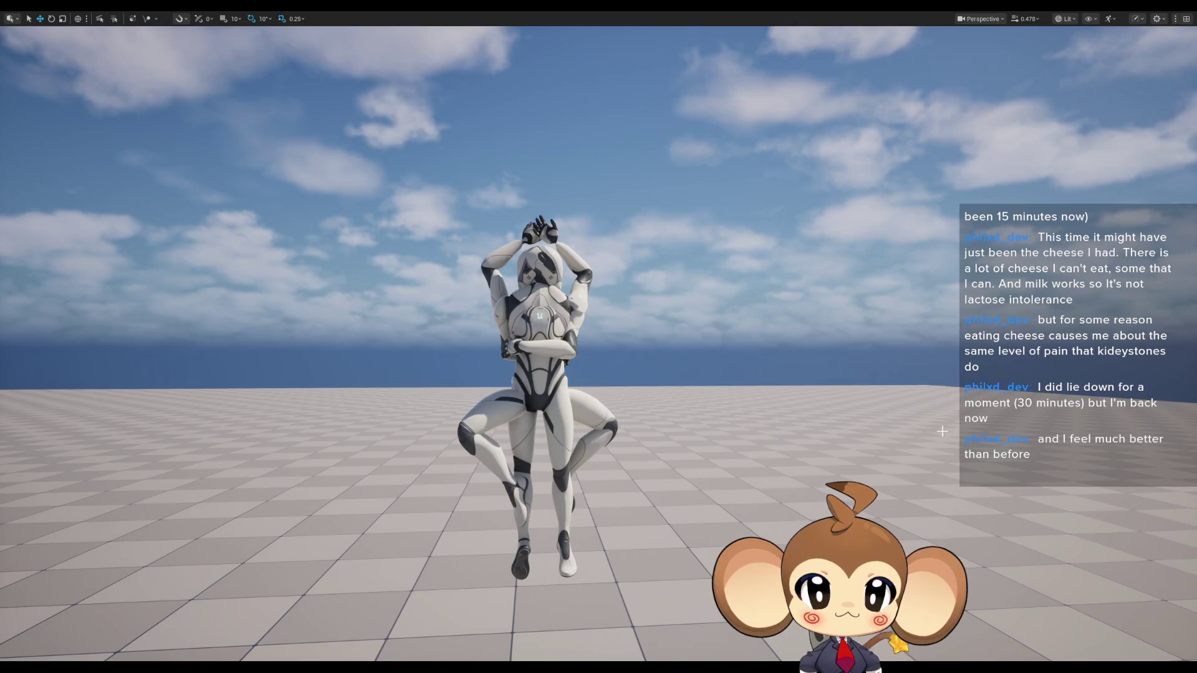
scroll(950, 434, "up", 2)
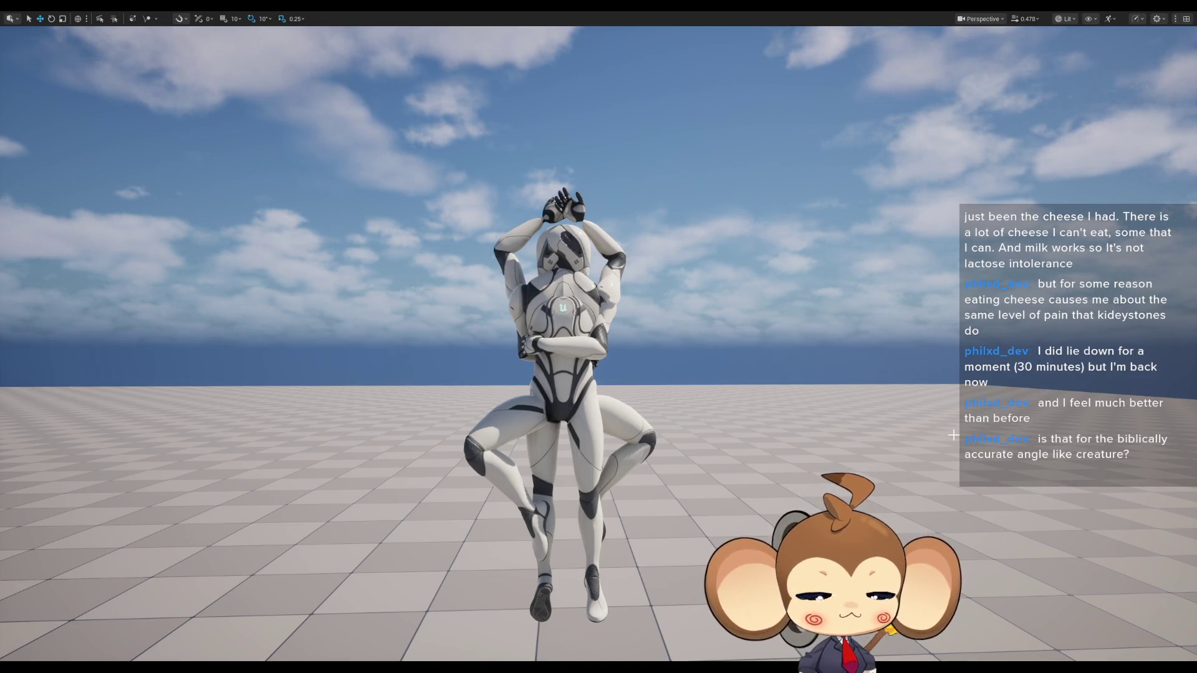
scroll(592, 252, "up", 5)
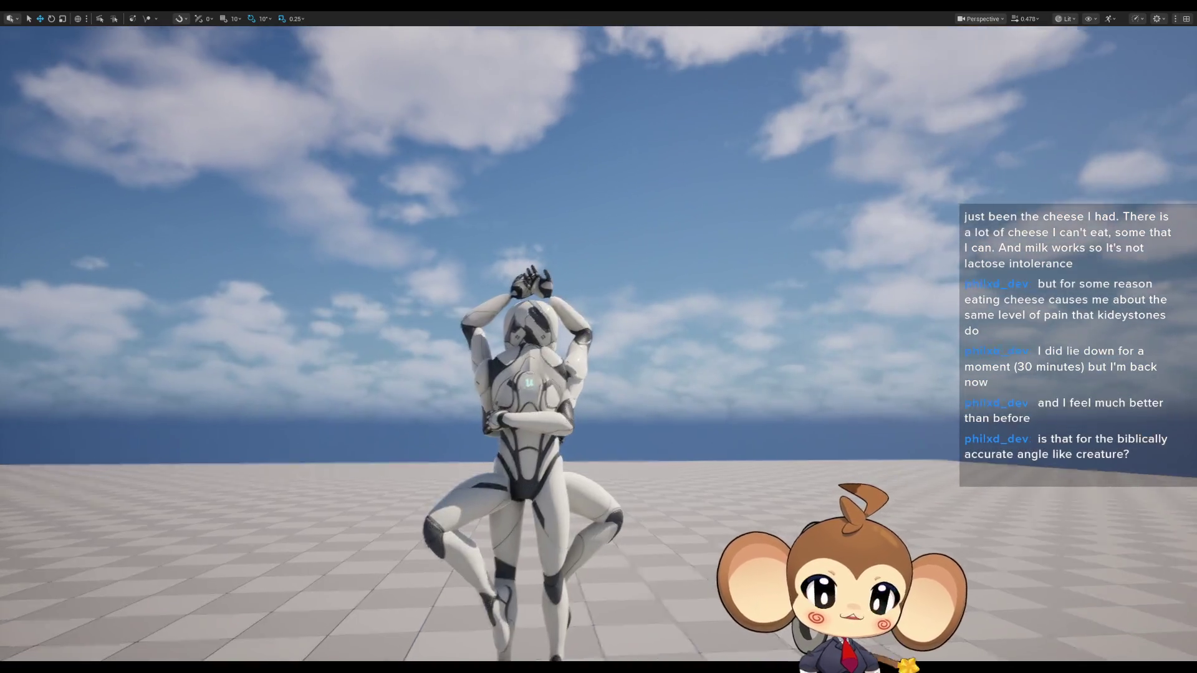
left_click_drag(515, 349, 515, 369)
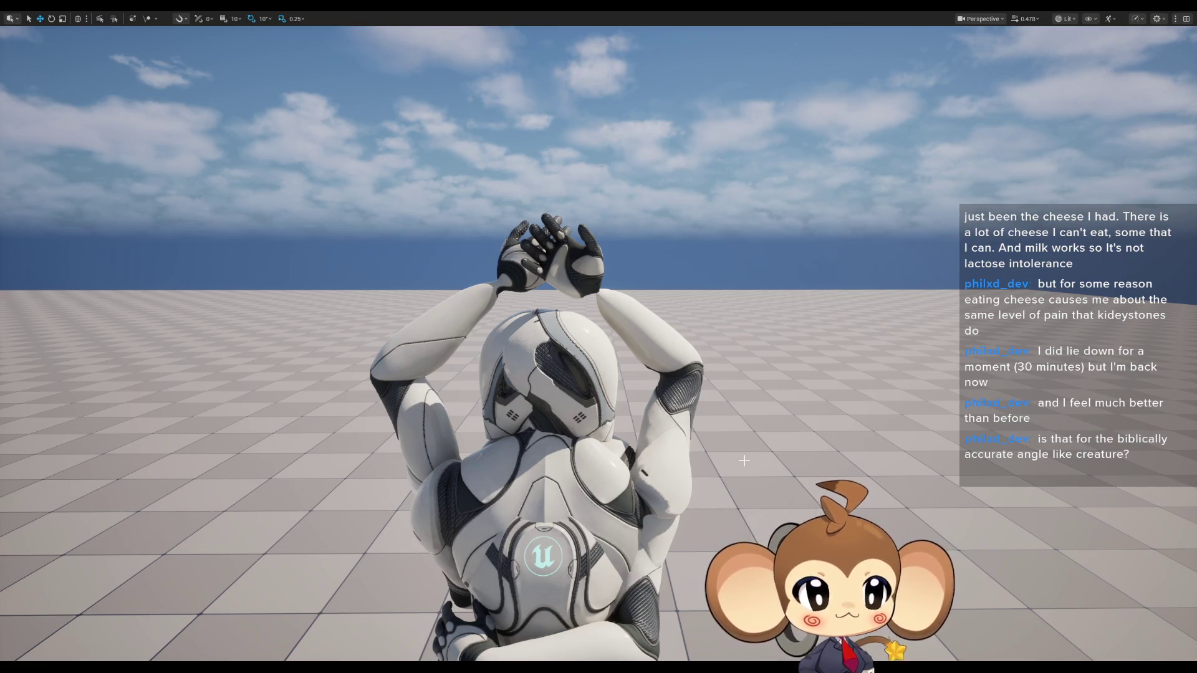
left_click_drag(757, 408, 608, 139)
left_click_drag(581, 97, 711, 228)
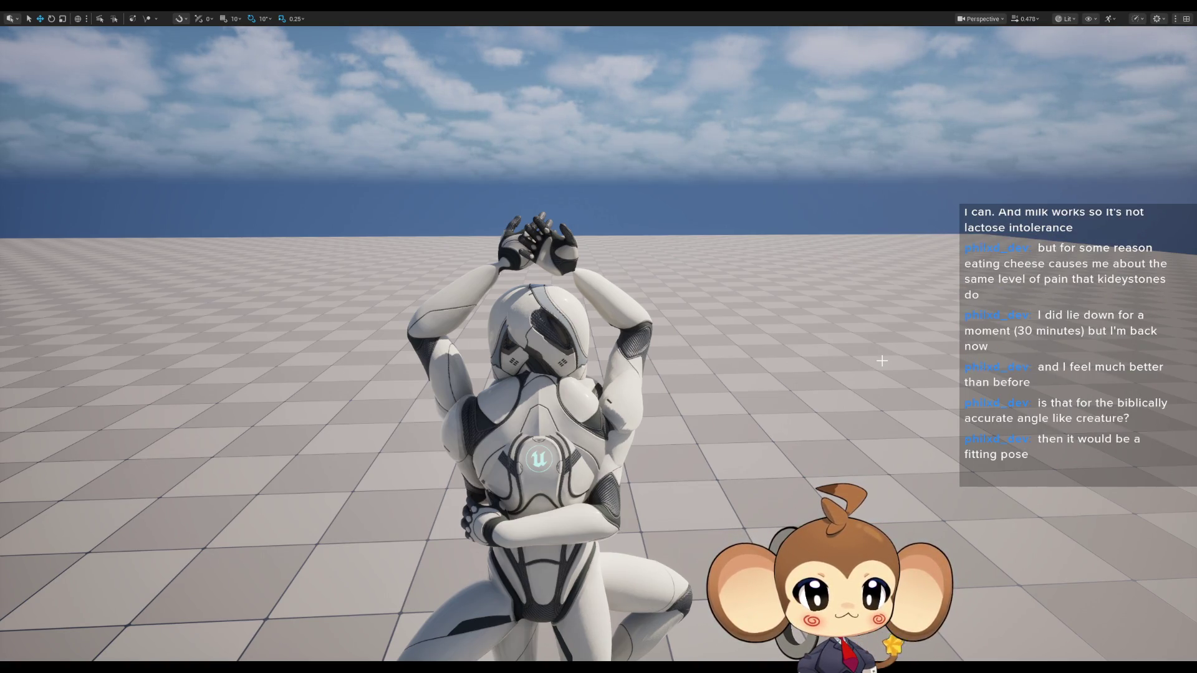
mouse_move(883, 390)
left_mouse_down()
mouse_move(882, 424)
mouse_move(883, 391)
left_mouse_up()
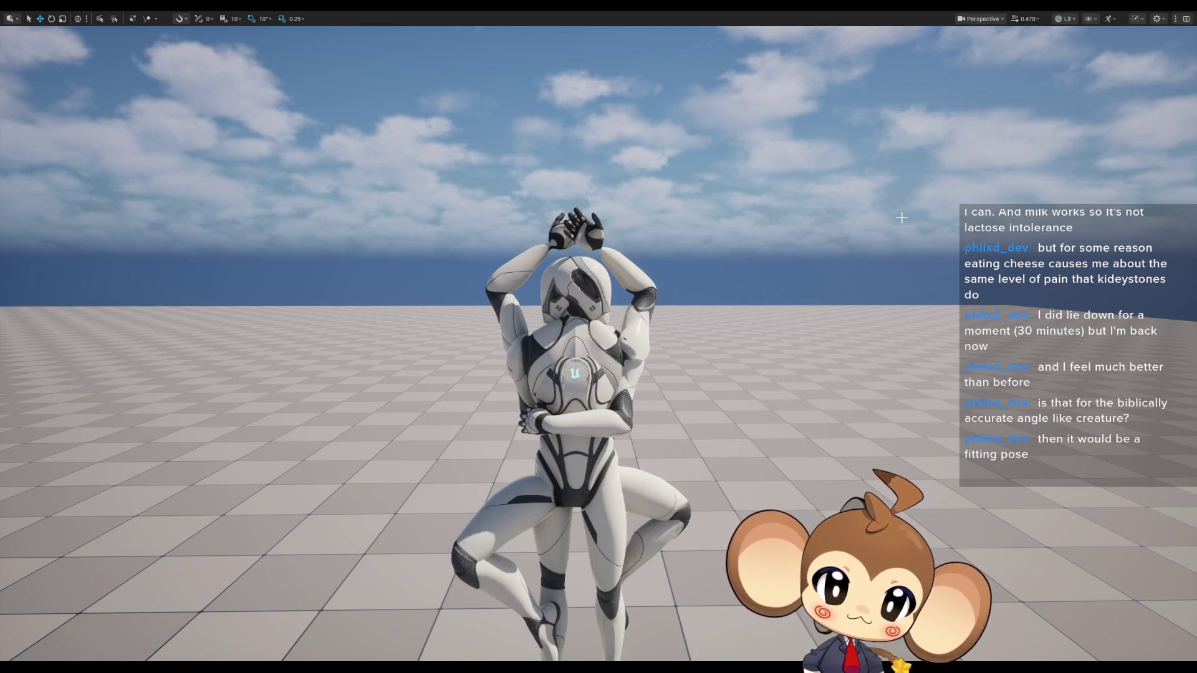
Orbit around the combined mannequin figure to check the pose, then exit immersive mode with F11
left_click_drag(732, 285, 670, 319)
mouse_move(824, 365)
left_mouse_down()
mouse_move(794, 386)
mouse_move(795, 337)
left_mouse_up()
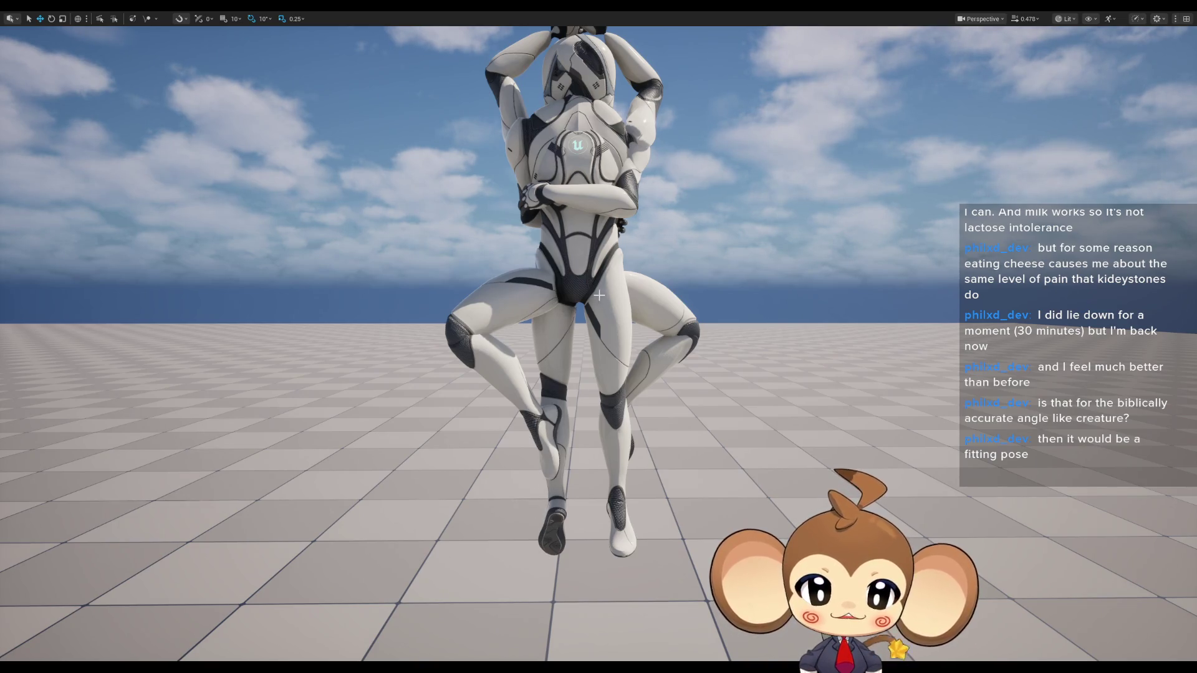
left_click_drag(842, 354, 823, 371)
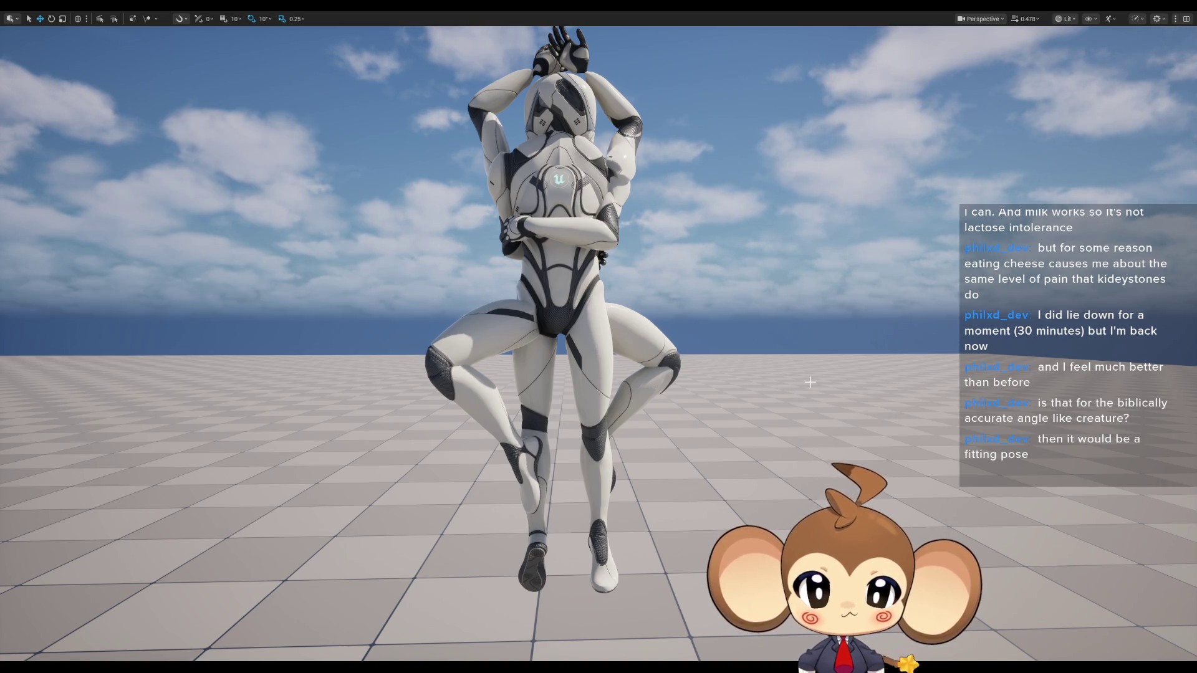
scroll(802, 402, "down", 5)
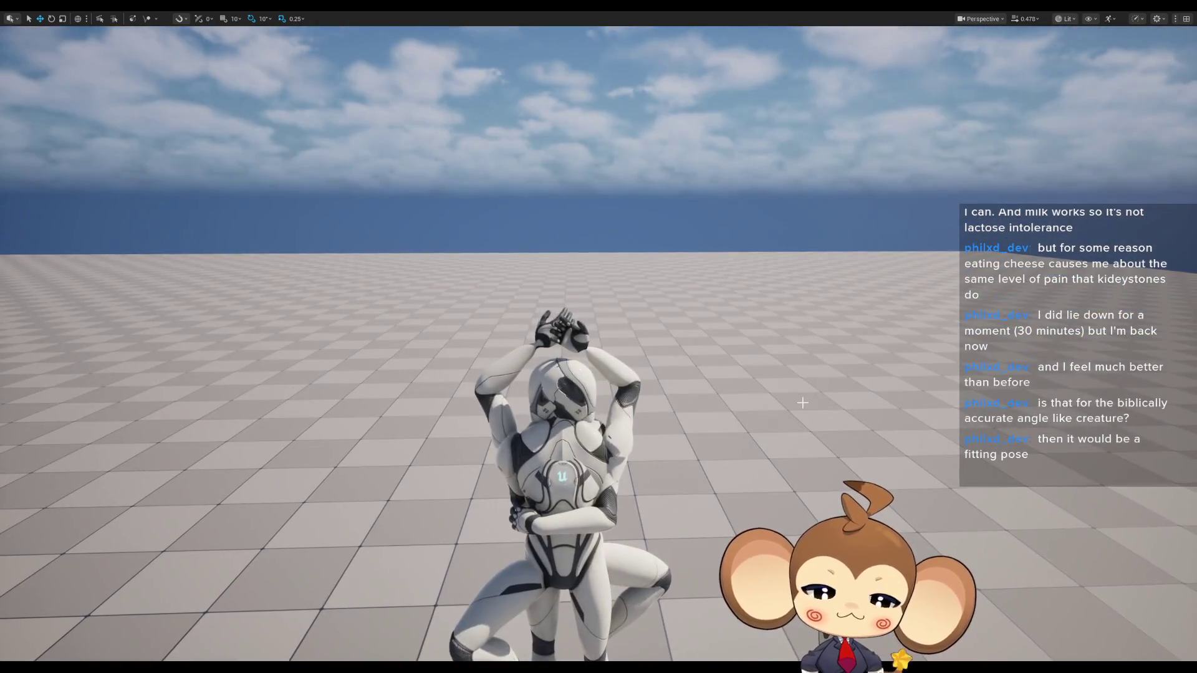
key("F11")
left_click_drag(347, 190, 351, 249)
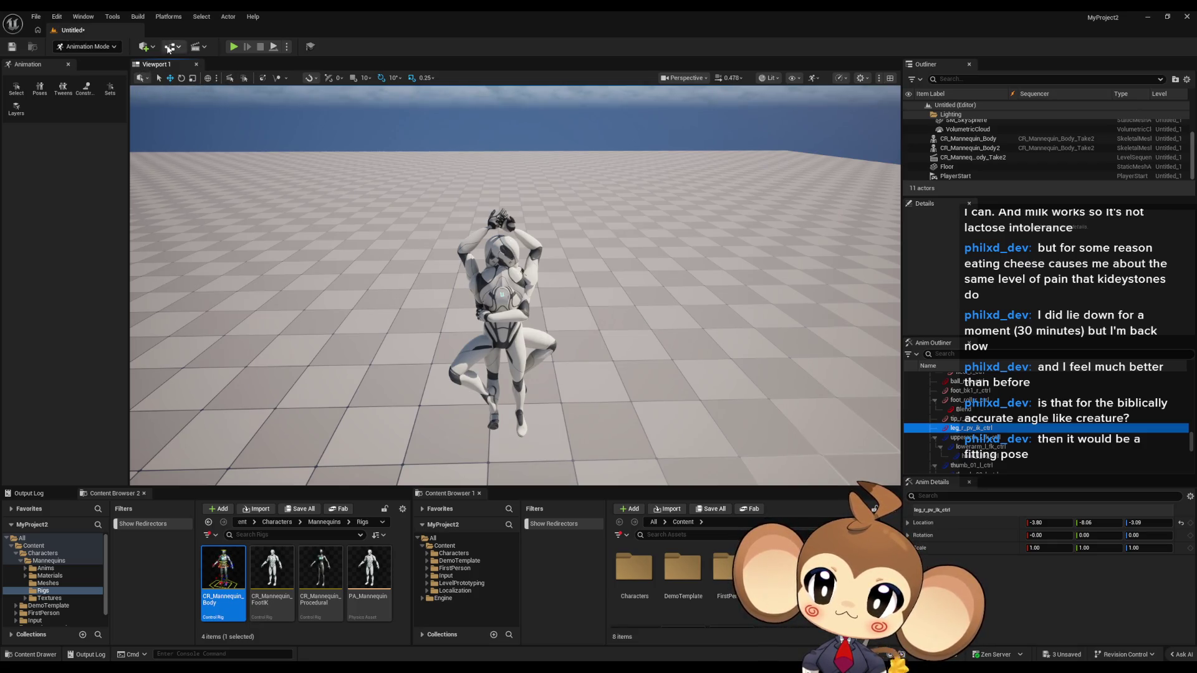
Add a Sphere from the Quick Add Shapes menu
left_click(144, 47)
mouse_move(169, 135)
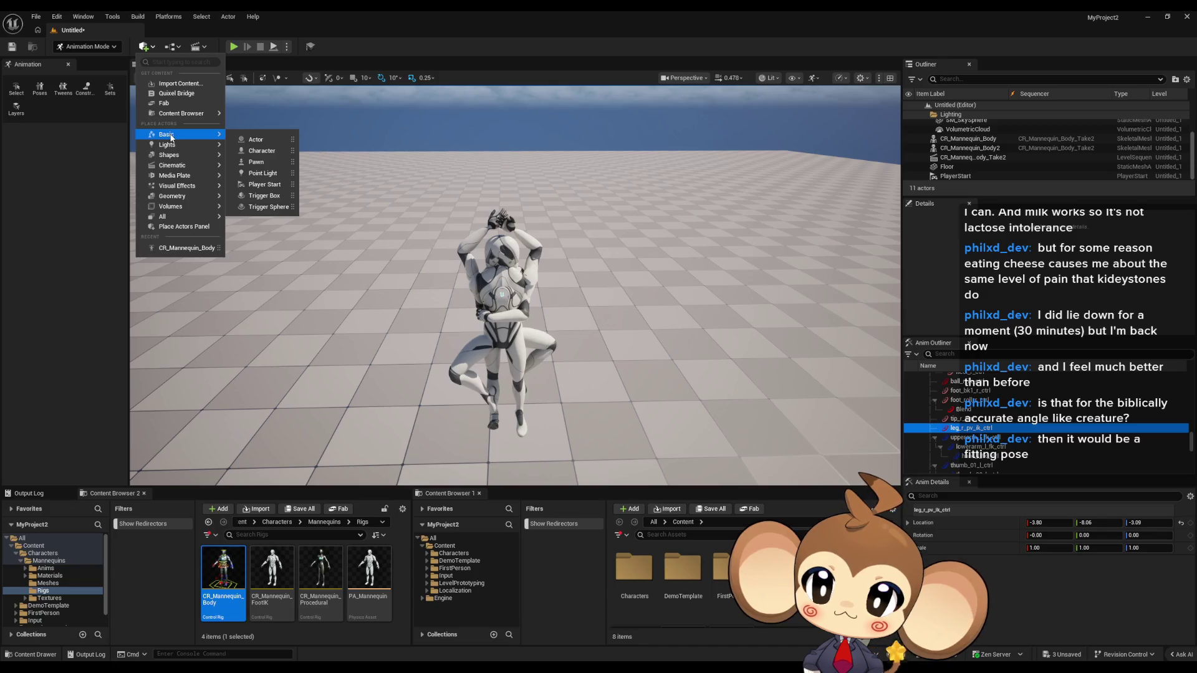
mouse_move(174, 156)
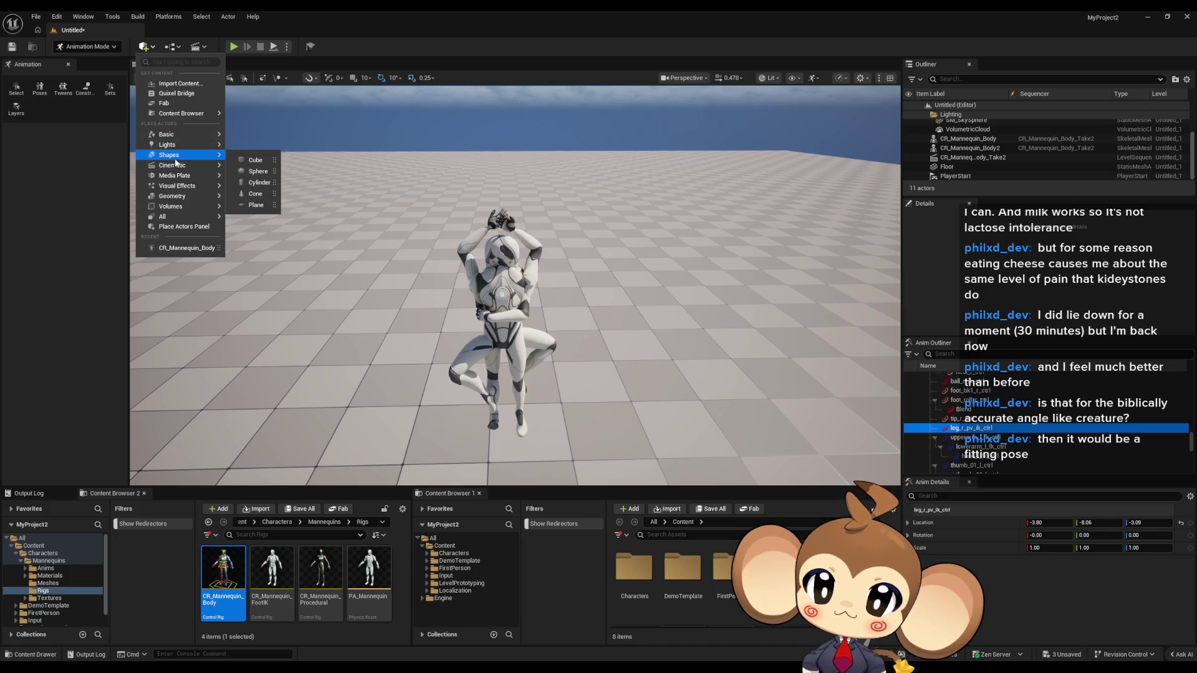
left_click(258, 170)
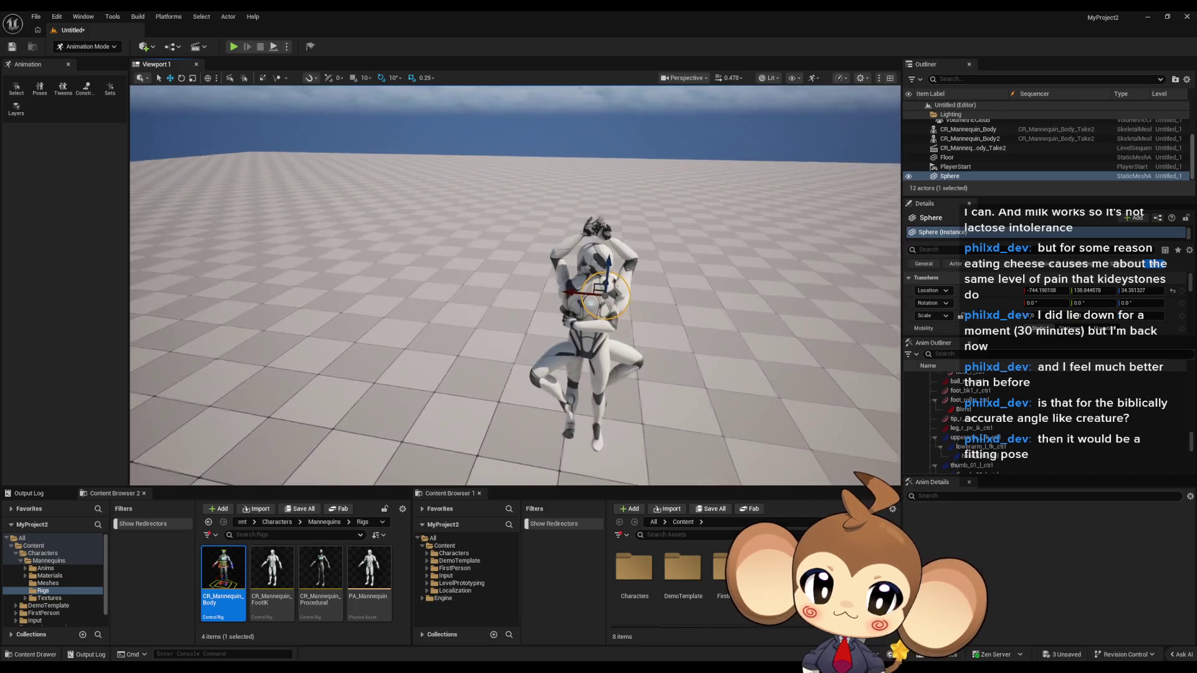
left_click_drag(487, 284, 487, 283)
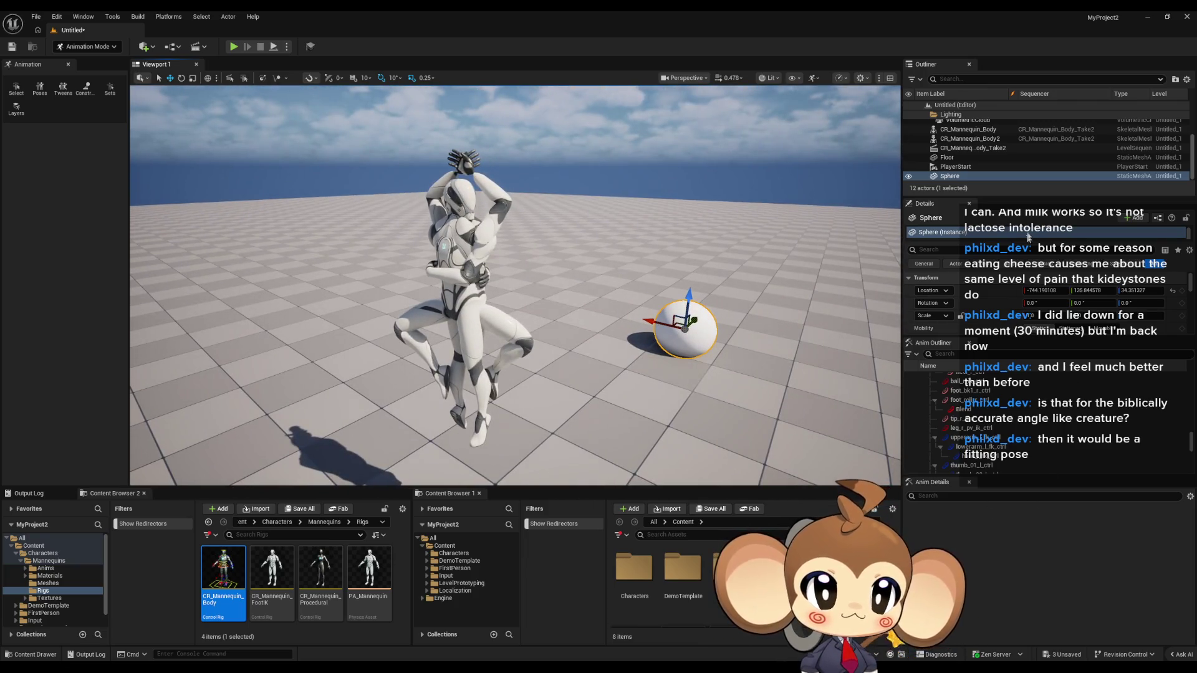
Reset the Sphere's Location and paste in CR_Mannequin_Body2's Location
left_click(1171, 290)
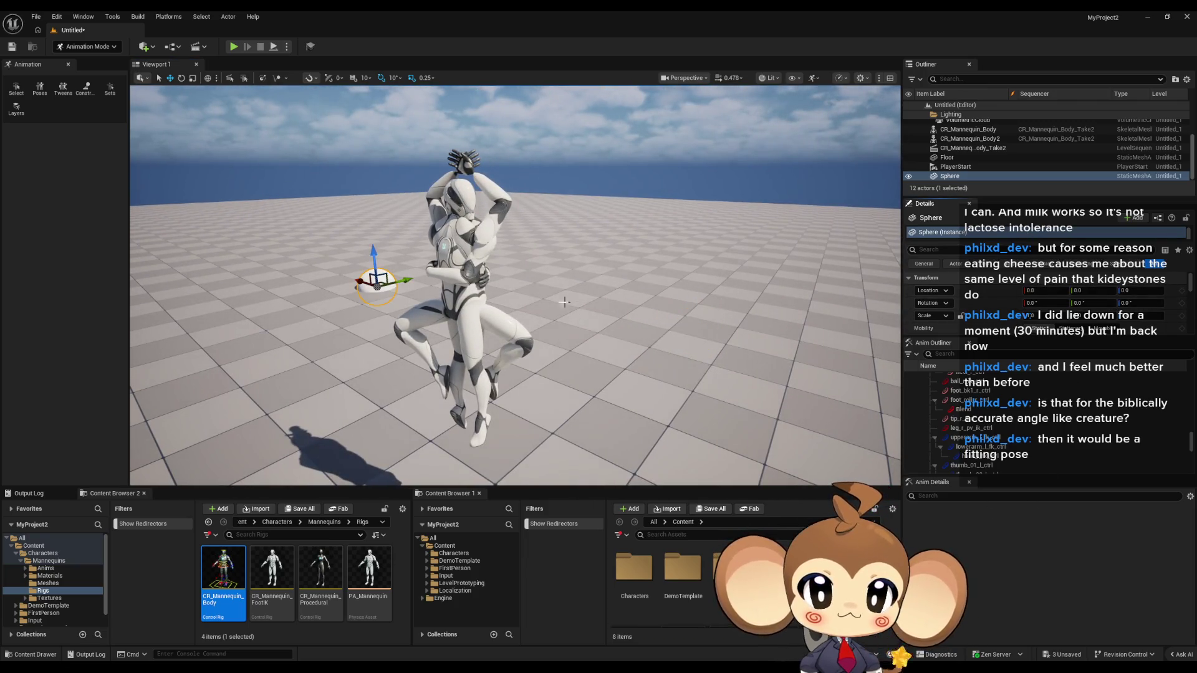
left_click(515, 277)
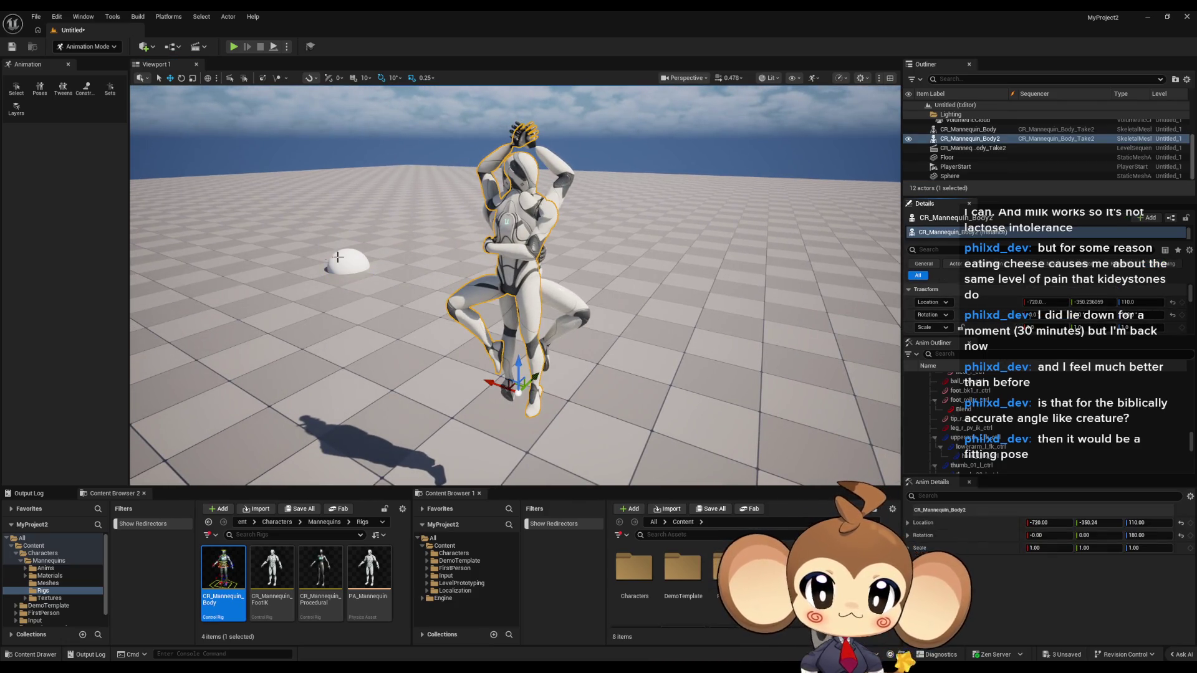
left_click(374, 260)
right_click(981, 288)
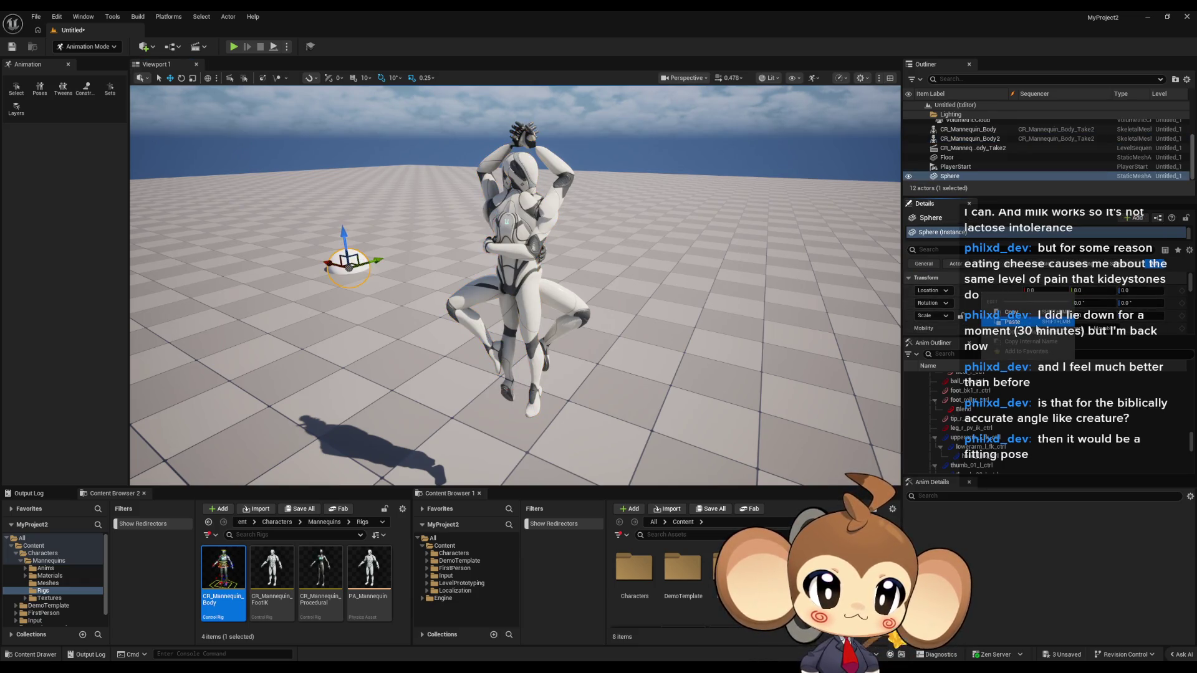
left_click(995, 327)
Raise the sphere, flatten its X scale into a disc, and resize it behind the mannequins
mouse_move(531, 366)
left_mouse_down()
mouse_move(534, 188)
mouse_move(721, 235)
mouse_move(798, 231)
left_mouse_up()
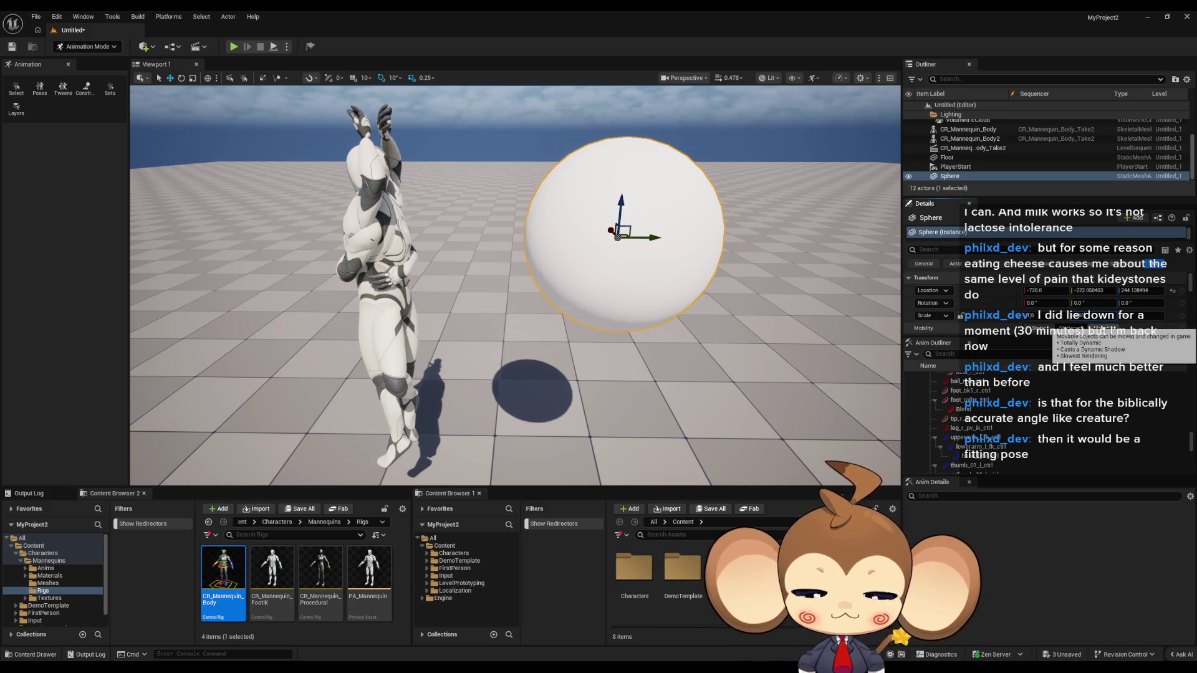
left_click_drag(1054, 316, 1028, 317)
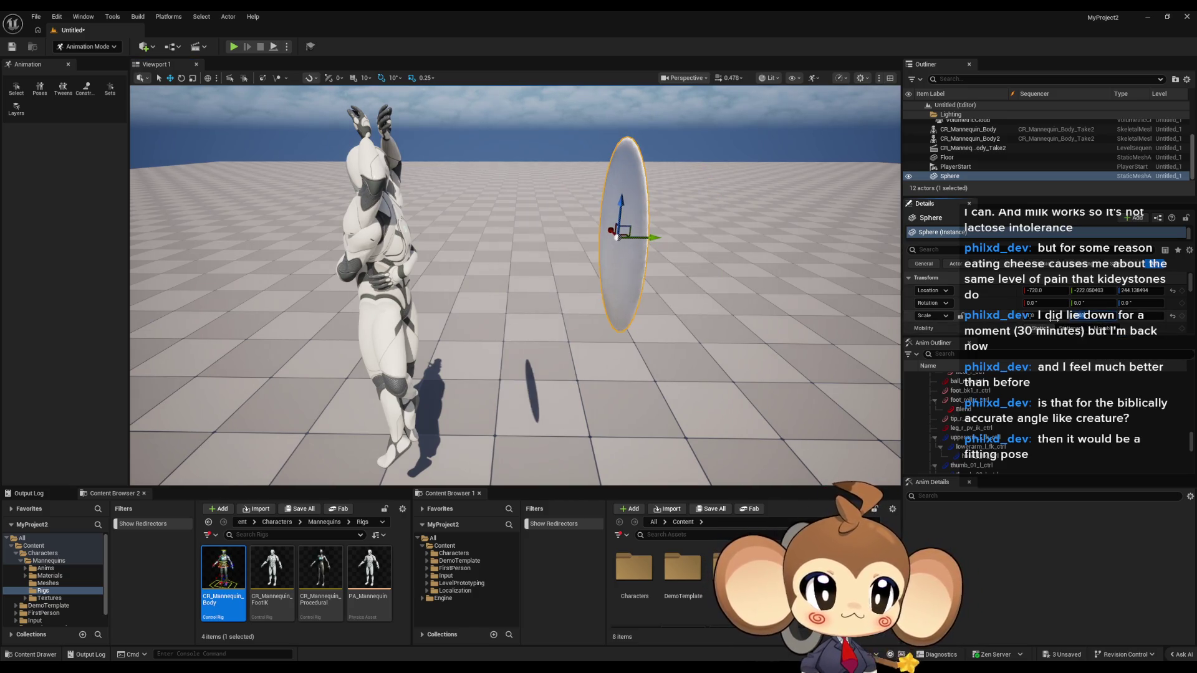
mouse_move(515, 287)
left_mouse_down()
mouse_move(649, 274)
mouse_move(661, 301)
left_mouse_up()
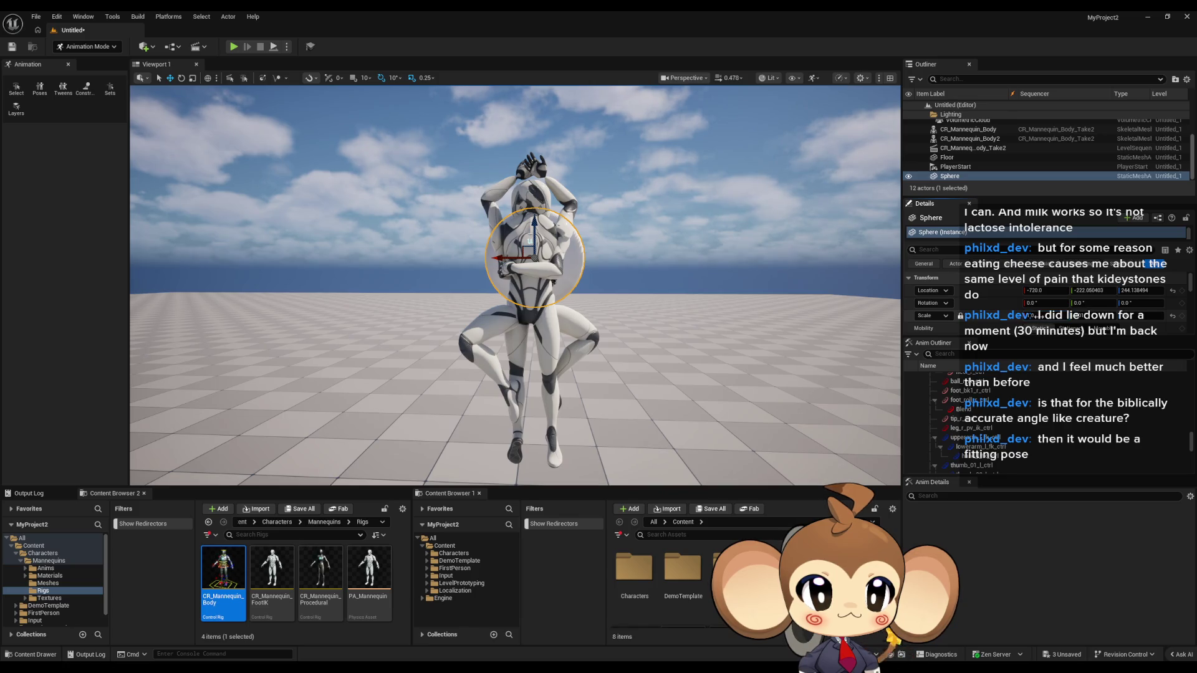
key("Return")
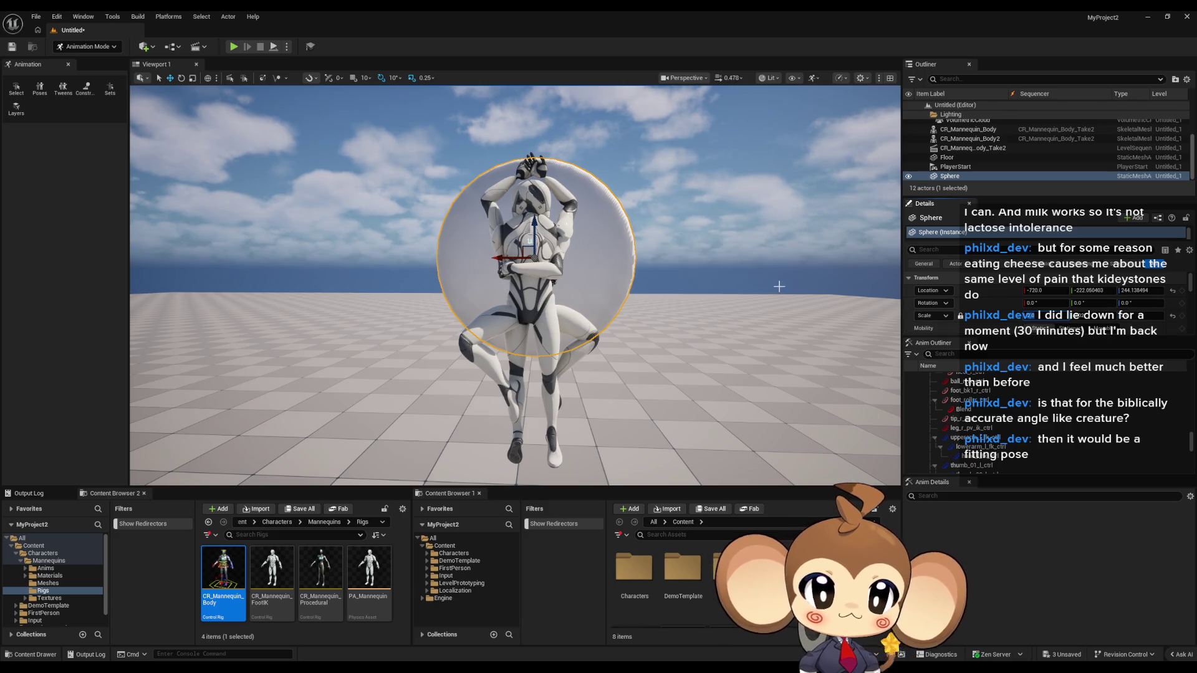
mouse_move(564, 252)
left_mouse_down()
mouse_move(732, 243)
mouse_move(414, 235)
mouse_move(529, 237)
left_mouse_up()
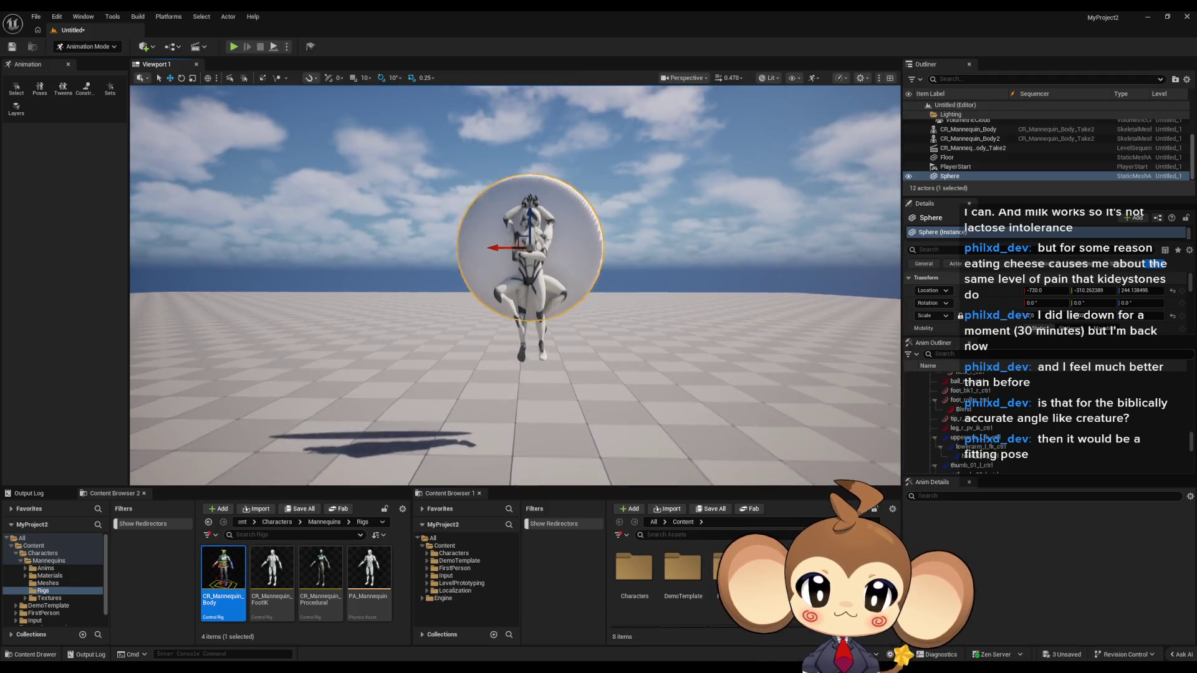
scroll(530, 249, "up", 5)
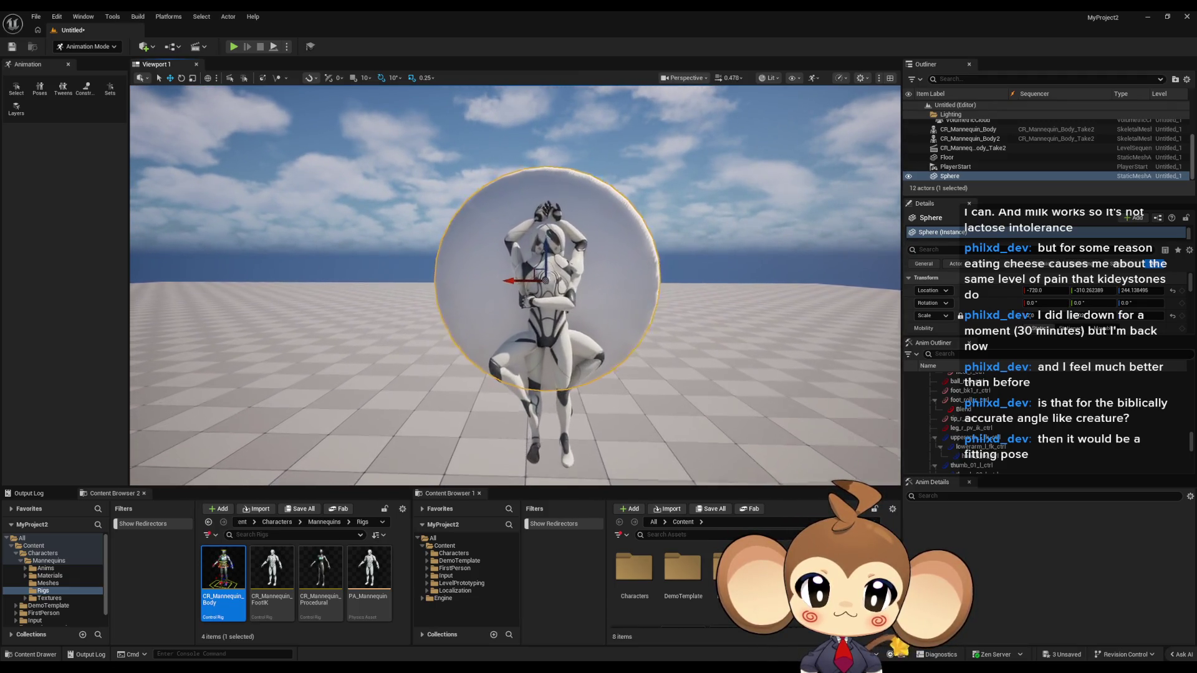
left_click_drag(551, 277, 550, 196)
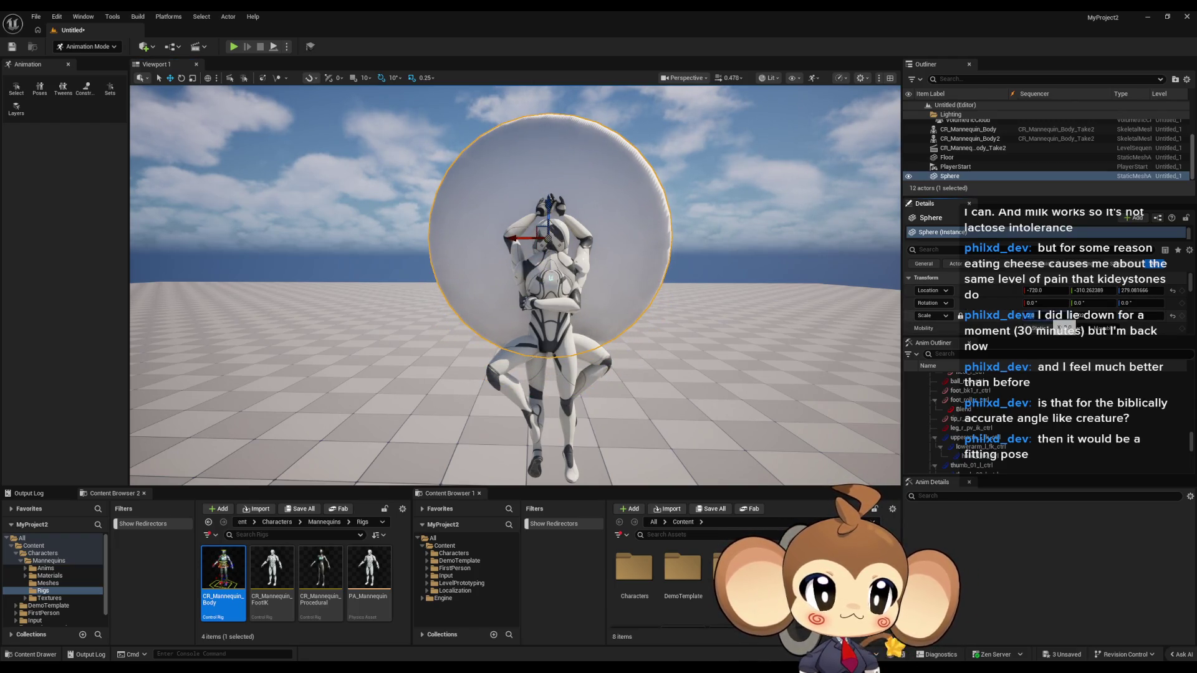
key("Return")
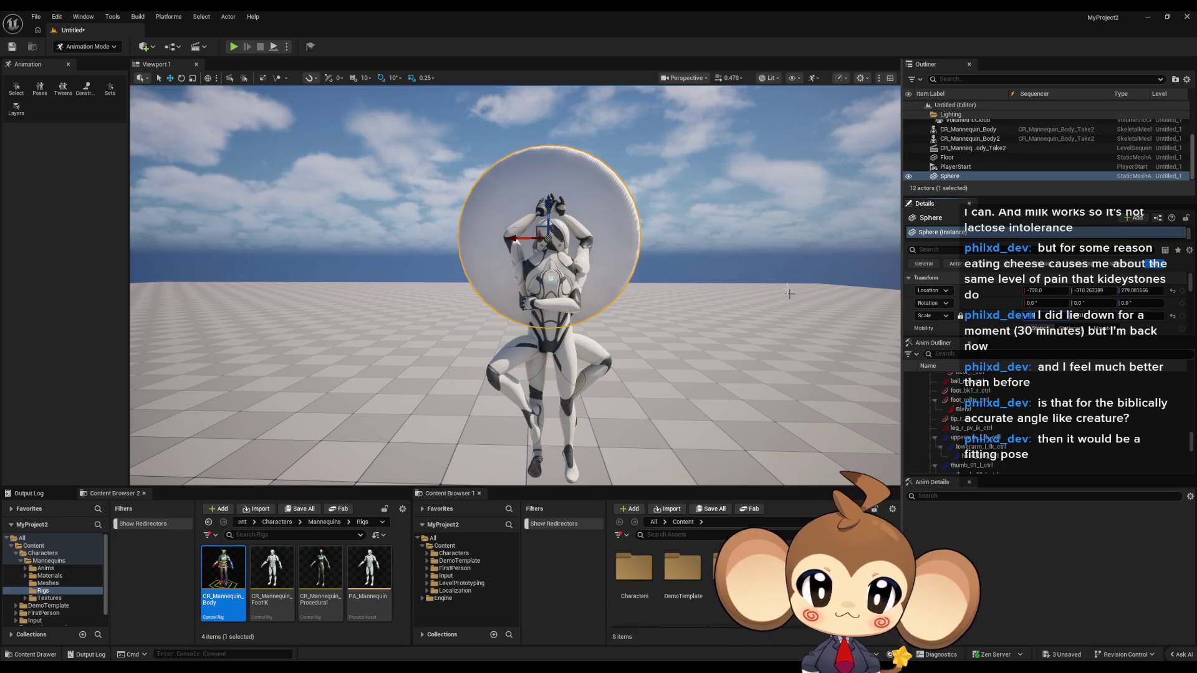
Preview the disc and mannequins in the full-screen viewport, then exit it
scroll(721, 269, "up", 1)
left_click_drag(721, 269, 718, 283)
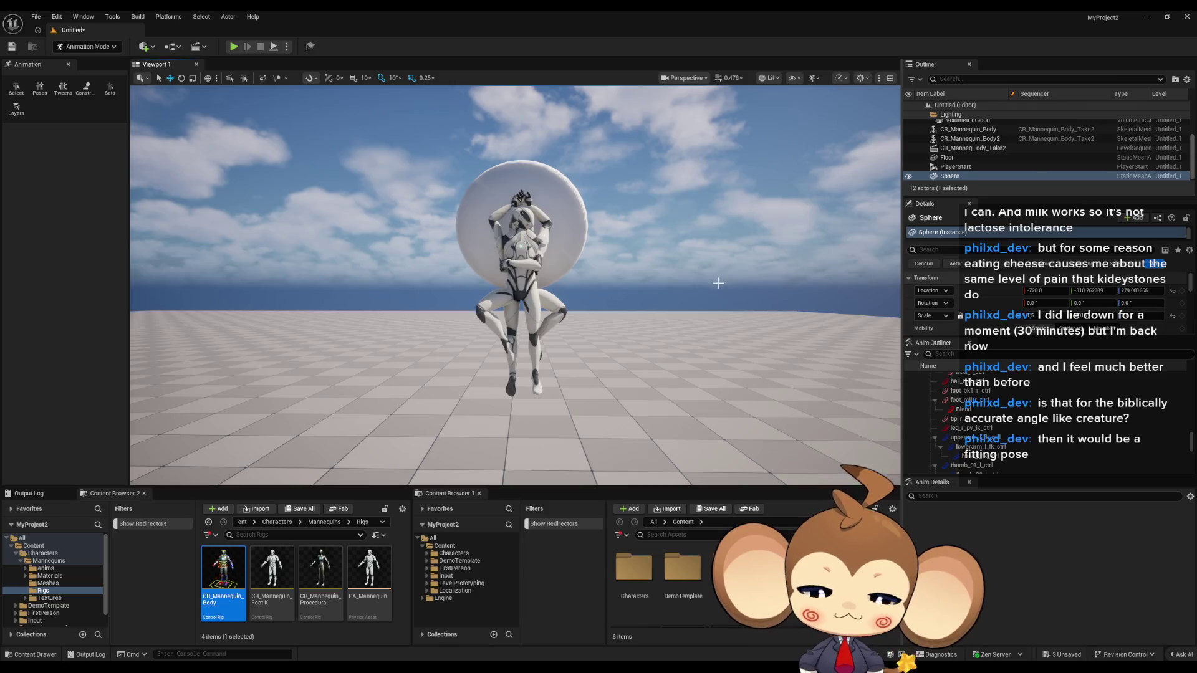
key("F11")
scroll(598, 336, "up", 2)
left_click_drag(754, 321, 745, 330)
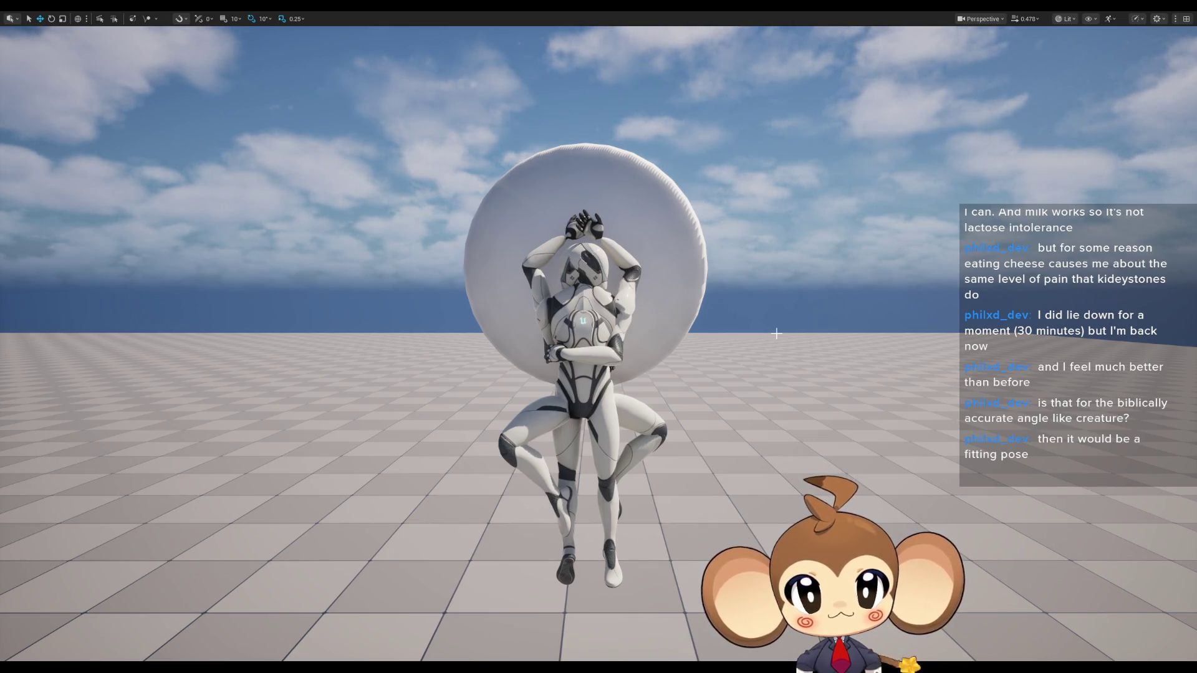
key("F11")
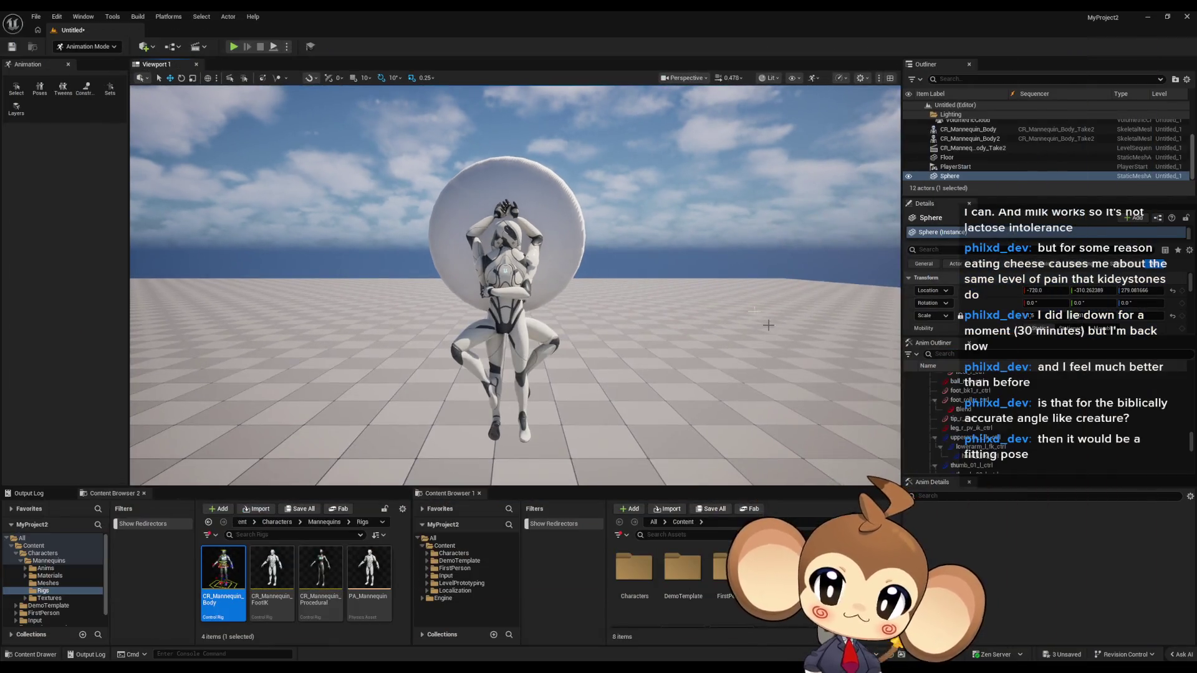
Add a Cone from Quick Add Shapes and set its Scale to 0.5
left_click(143, 47)
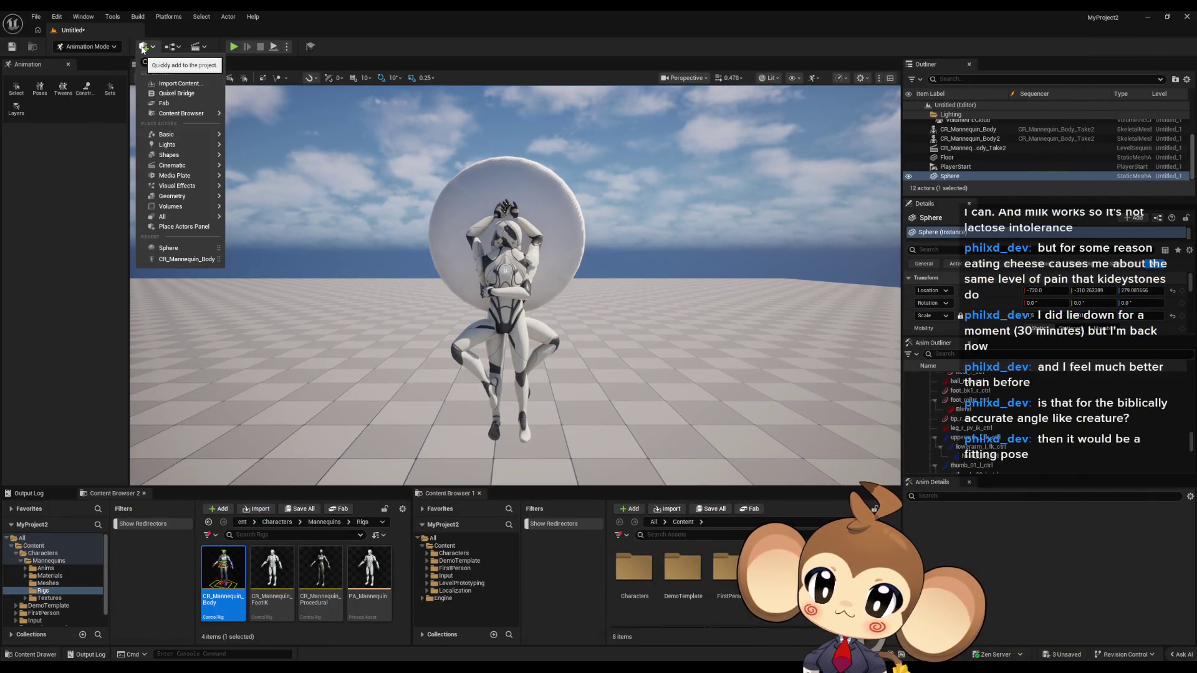
mouse_move(187, 156)
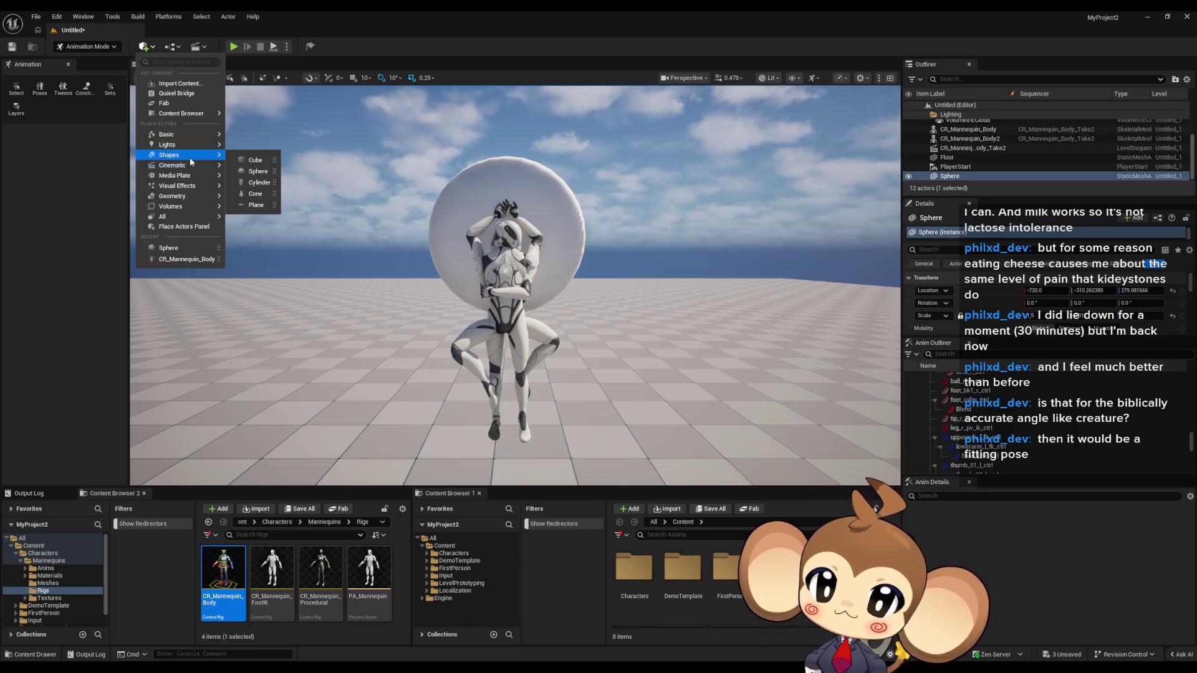
left_click(254, 195)
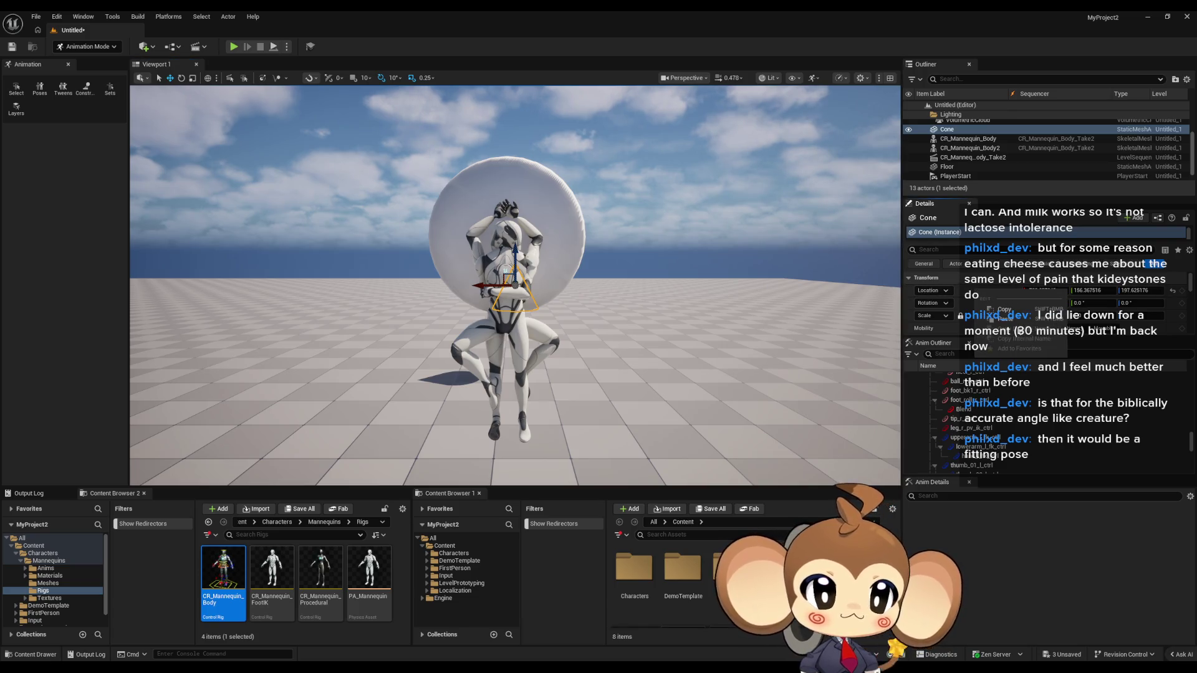
mouse_move(514, 285)
left_mouse_down()
mouse_move(496, 474)
mouse_move(504, 385)
left_mouse_up()
scroll(515, 286, "down", 2)
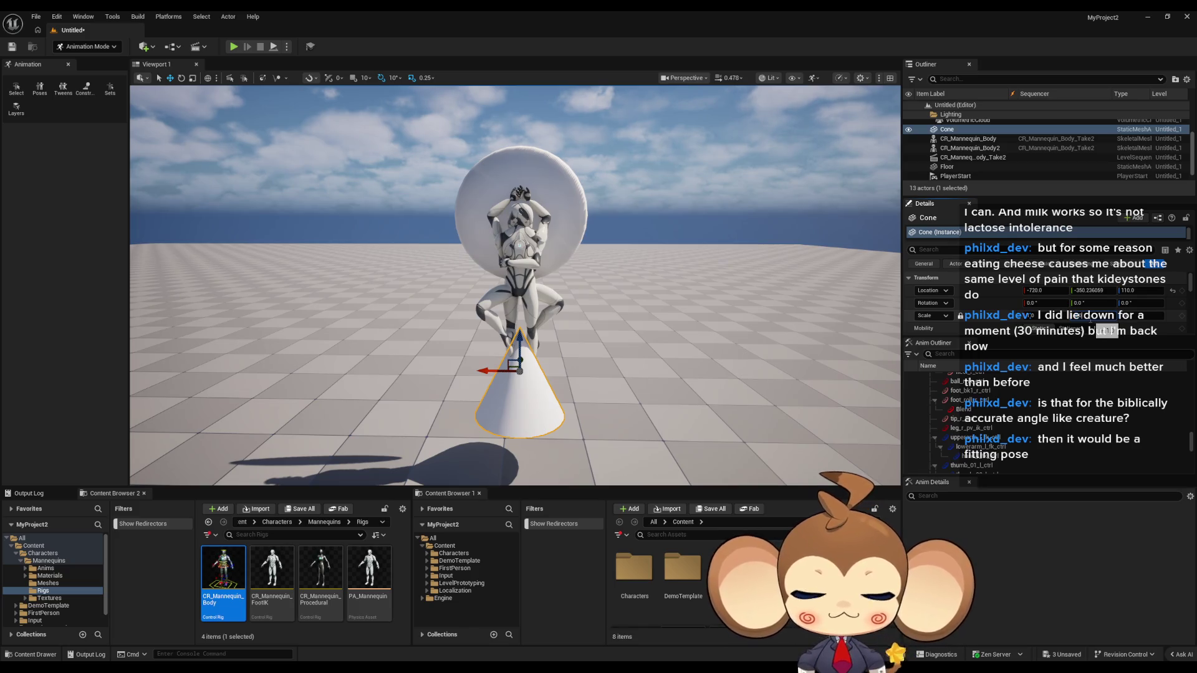
key("Return")
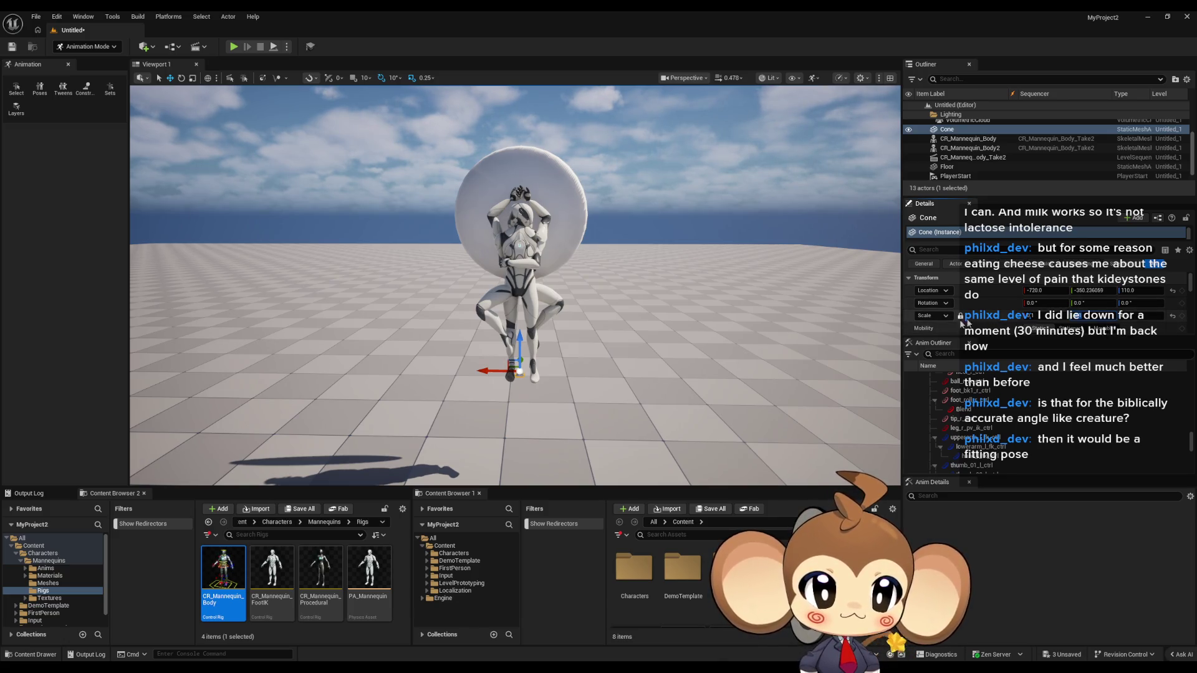
left_click(1141, 316)
type("0.5")
key("Return")
Stretch the cone and lift it into the sky to the left of the disc
left_click_drag(517, 281, 648, 288)
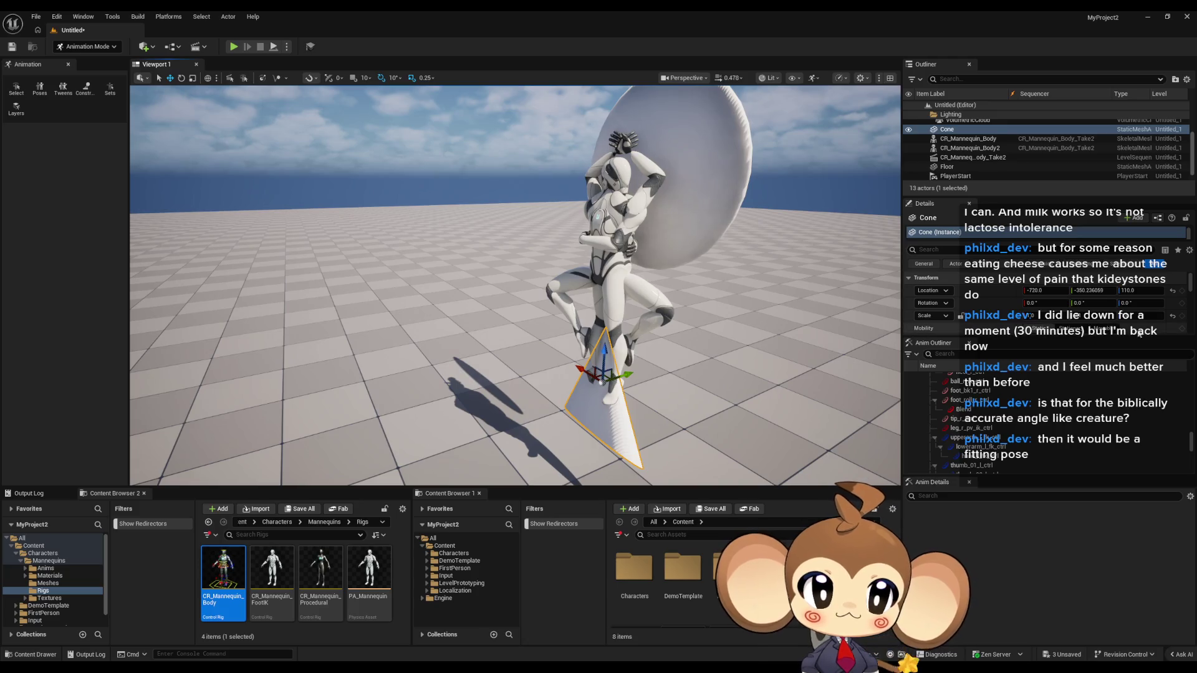
left_click_drag(1052, 316, 1072, 316)
left_click_drag(511, 280, 630, 287)
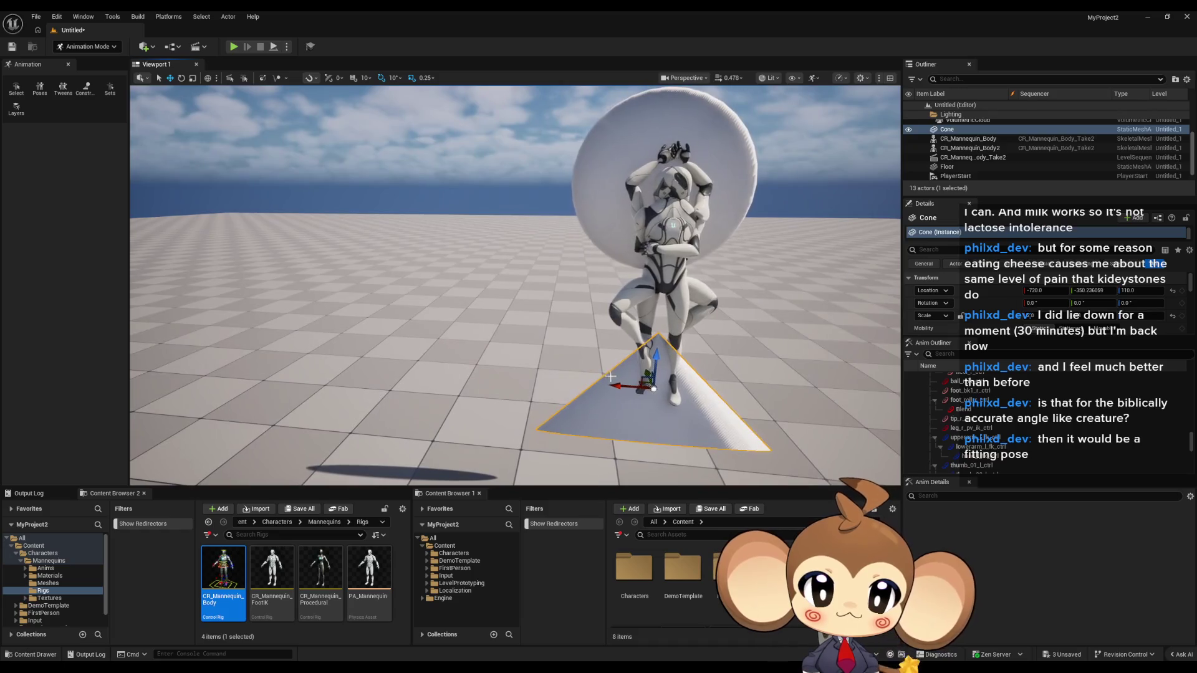
mouse_move(662, 360)
left_mouse_down()
mouse_move(684, 122)
mouse_move(599, 132)
left_mouse_up()
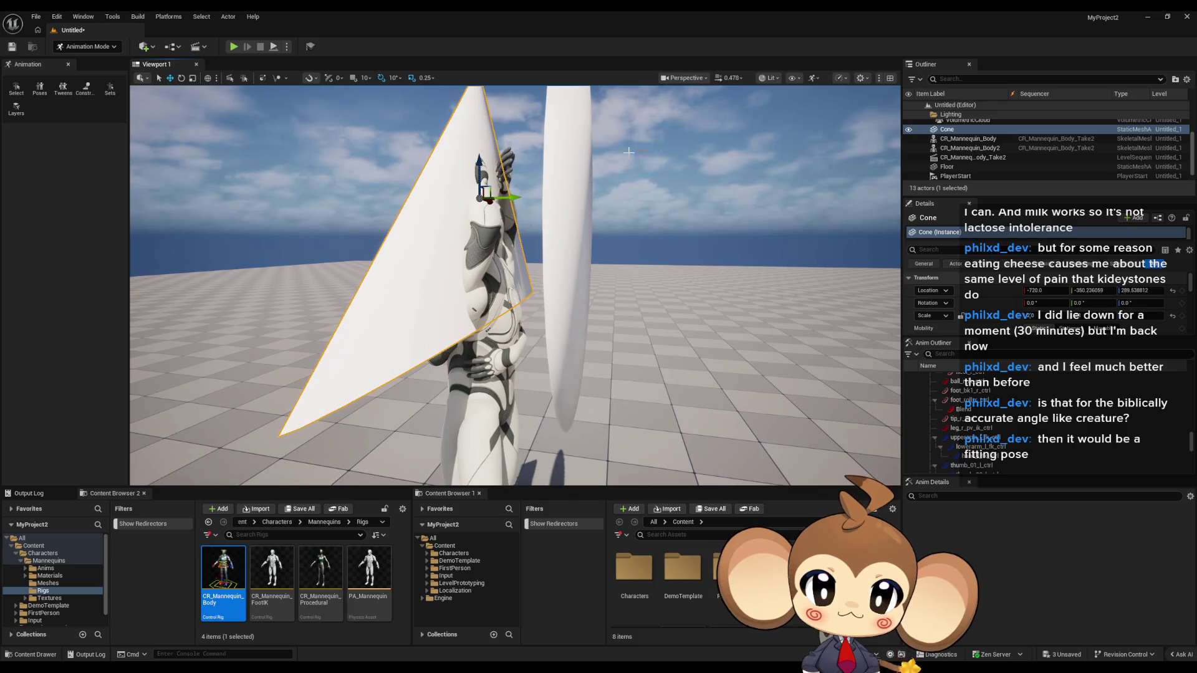
mouse_move(527, 194)
left_mouse_down()
mouse_move(649, 238)
mouse_move(366, 235)
mouse_move(399, 161)
mouse_move(396, 129)
left_mouse_up()
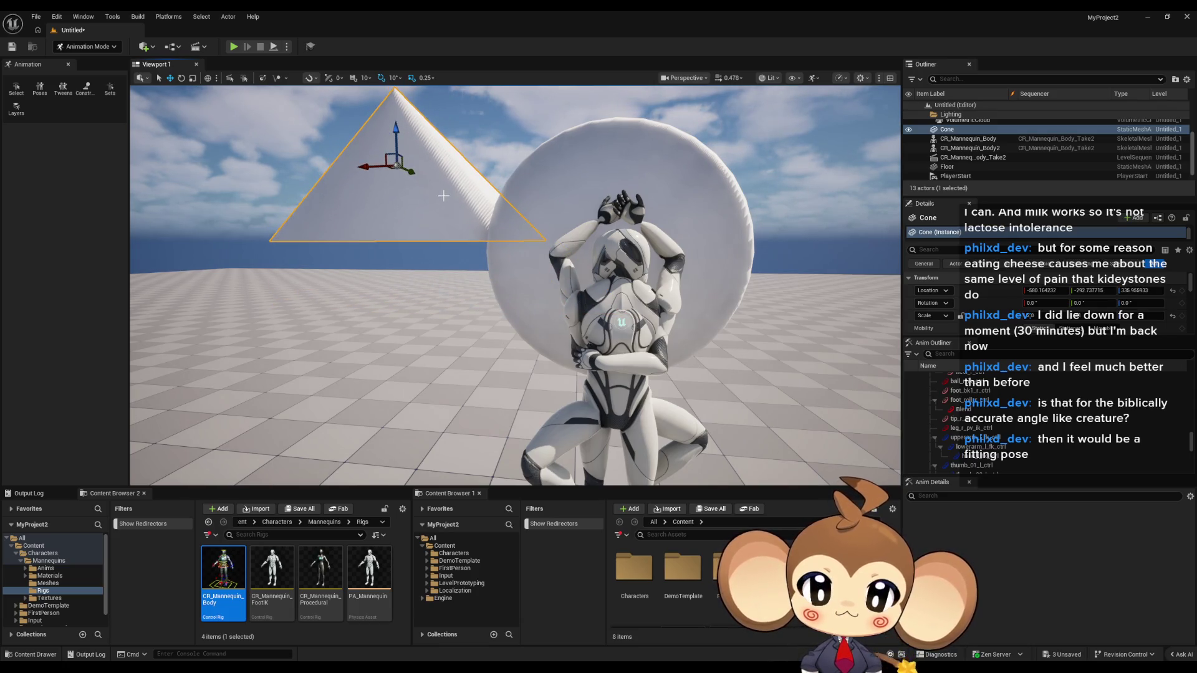
Duplicate the cone, set its Y rotation to 180, and move the inverted copy right of the disc
key("ctrl+d")
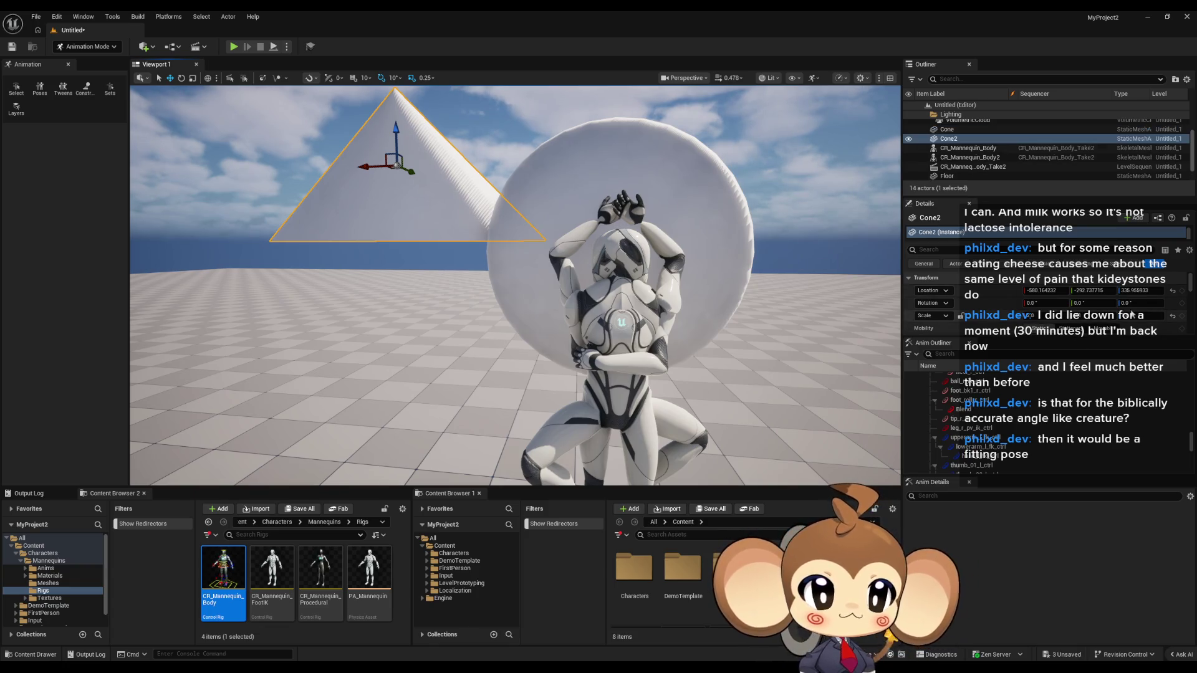
left_click(1080, 303)
type("180")
key("Return")
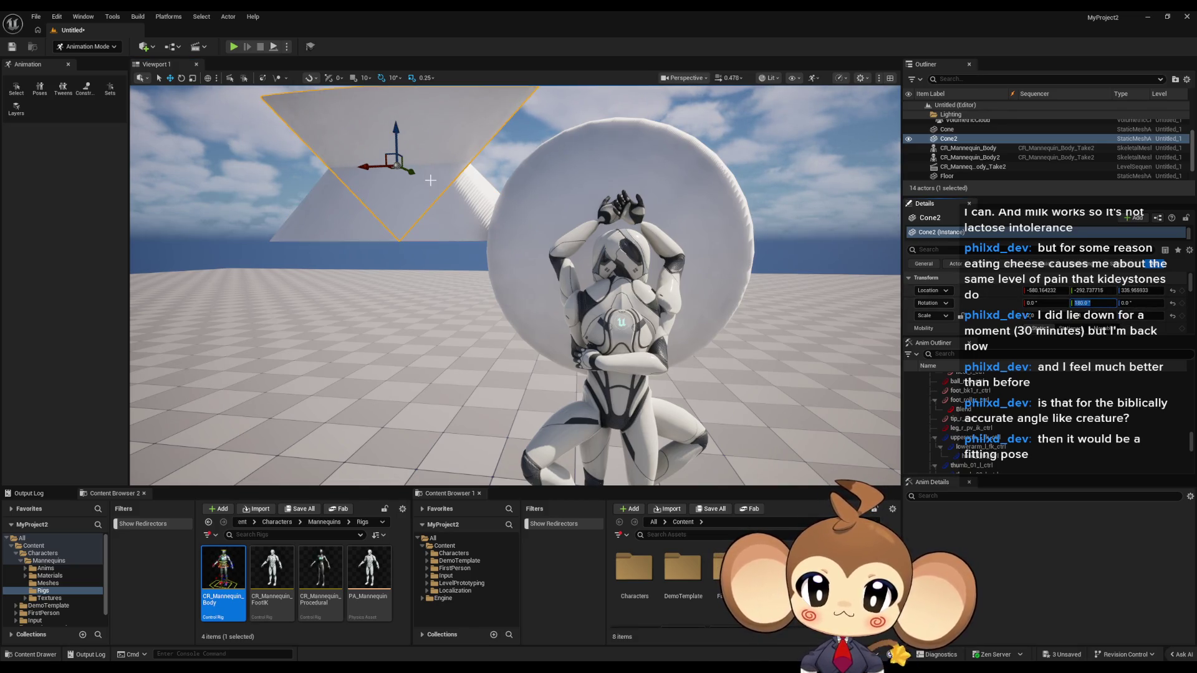
mouse_move(389, 156)
left_mouse_down()
mouse_move(405, 149)
mouse_move(662, 274)
mouse_move(897, 330)
left_mouse_up()
scroll(690, 291, "down", 3)
scroll(690, 291, "down", 2)
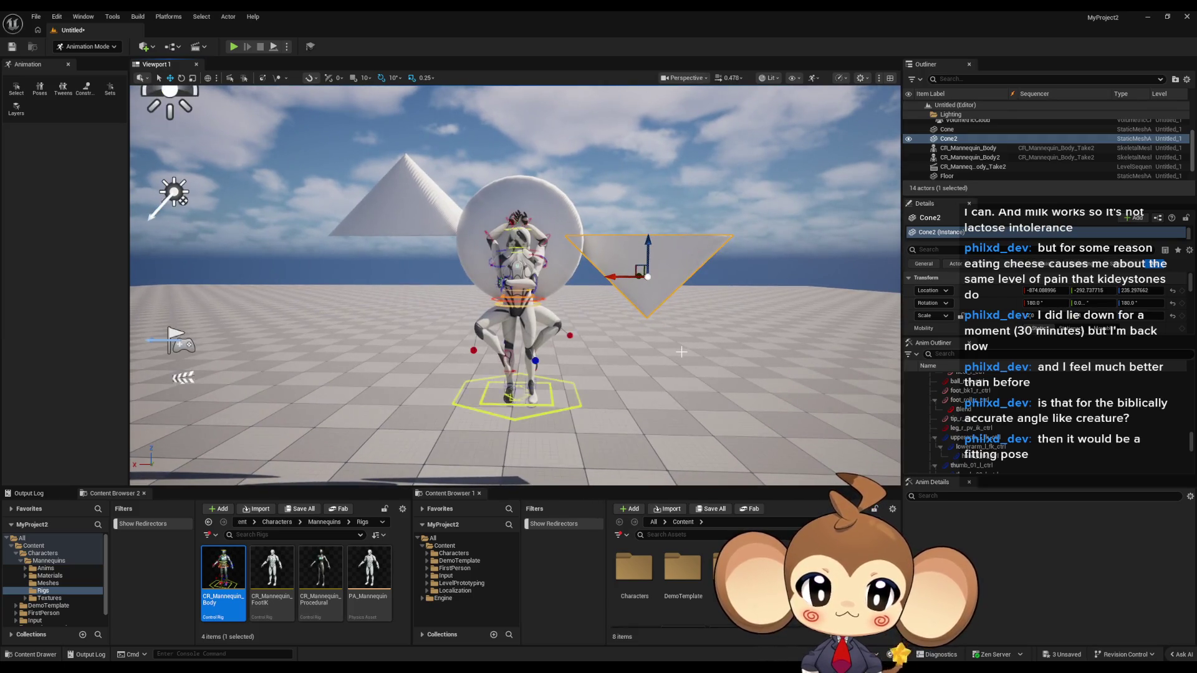
scroll(654, 279, "up", 2)
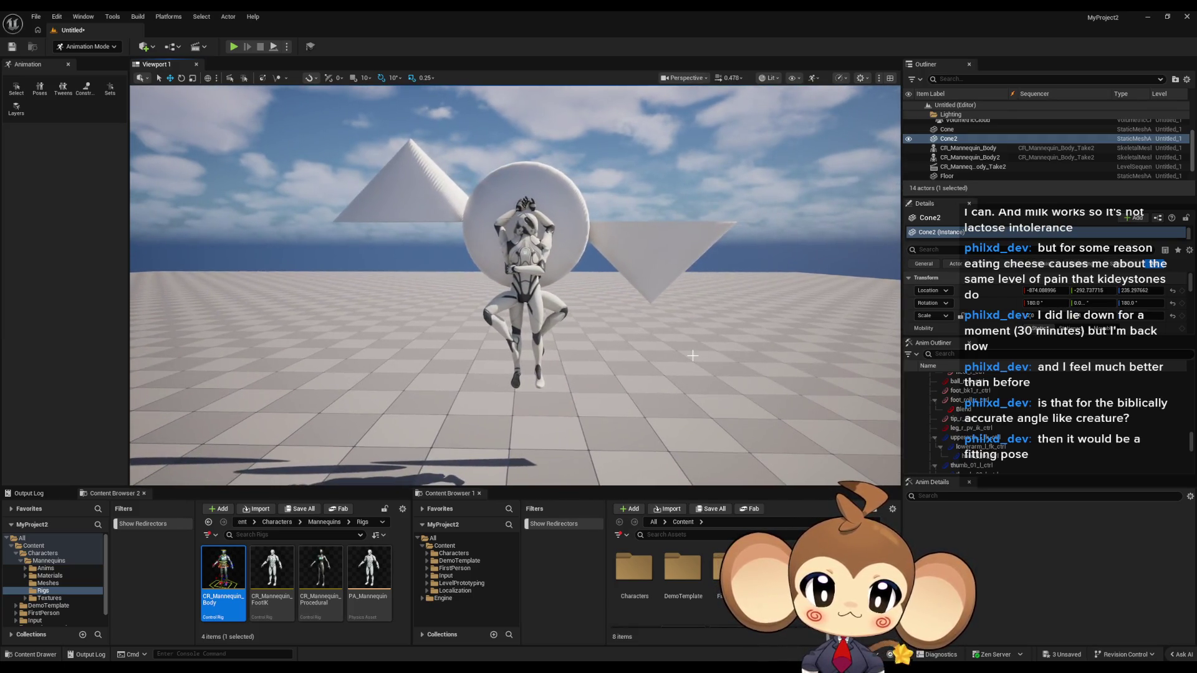
Nudge the upright cone slightly along its axis
left_click_drag(698, 364, 686, 345)
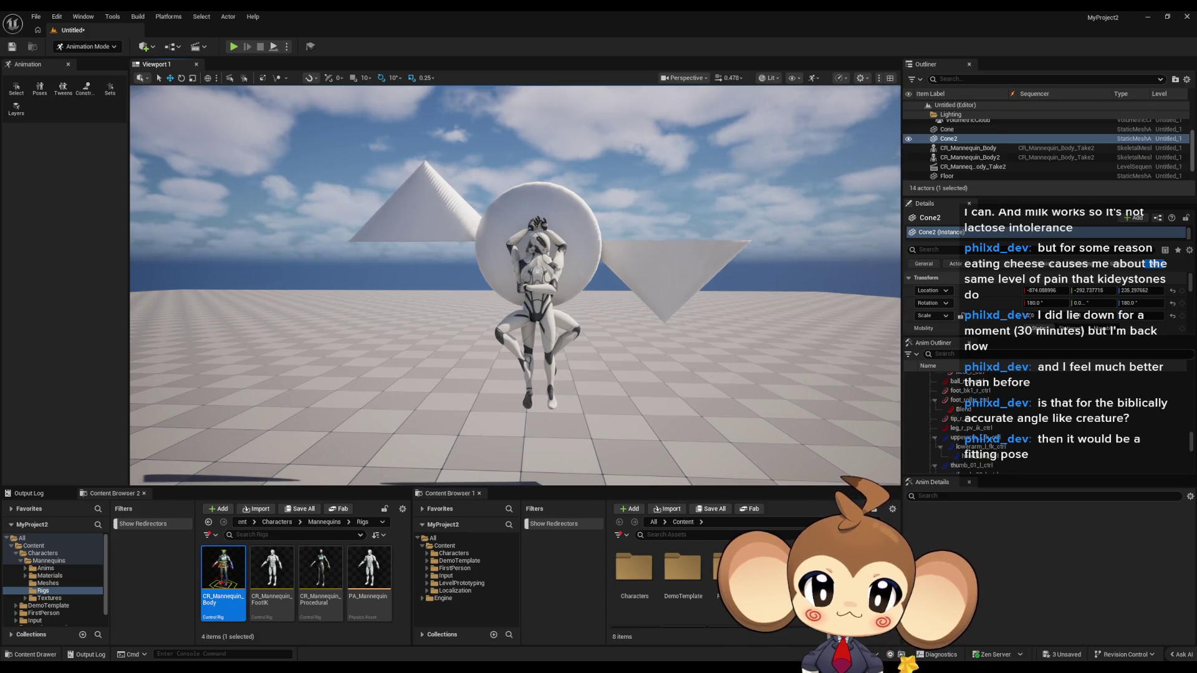
left_click(453, 220)
mouse_move(387, 199)
left_mouse_down()
mouse_move(374, 201)
mouse_move(436, 204)
mouse_move(418, 197)
mouse_move(412, 172)
left_mouse_up()
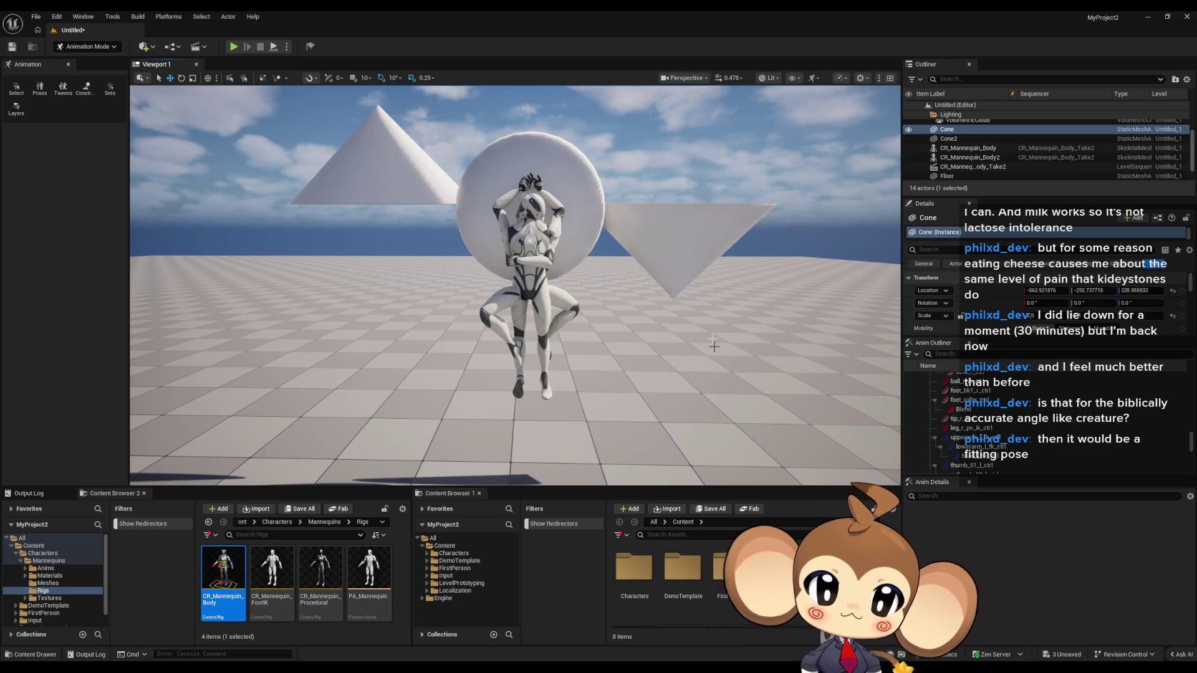
Slide Cone2 and Cone along X around the disc, deselect, and dolly the camera back
left_click(662, 263)
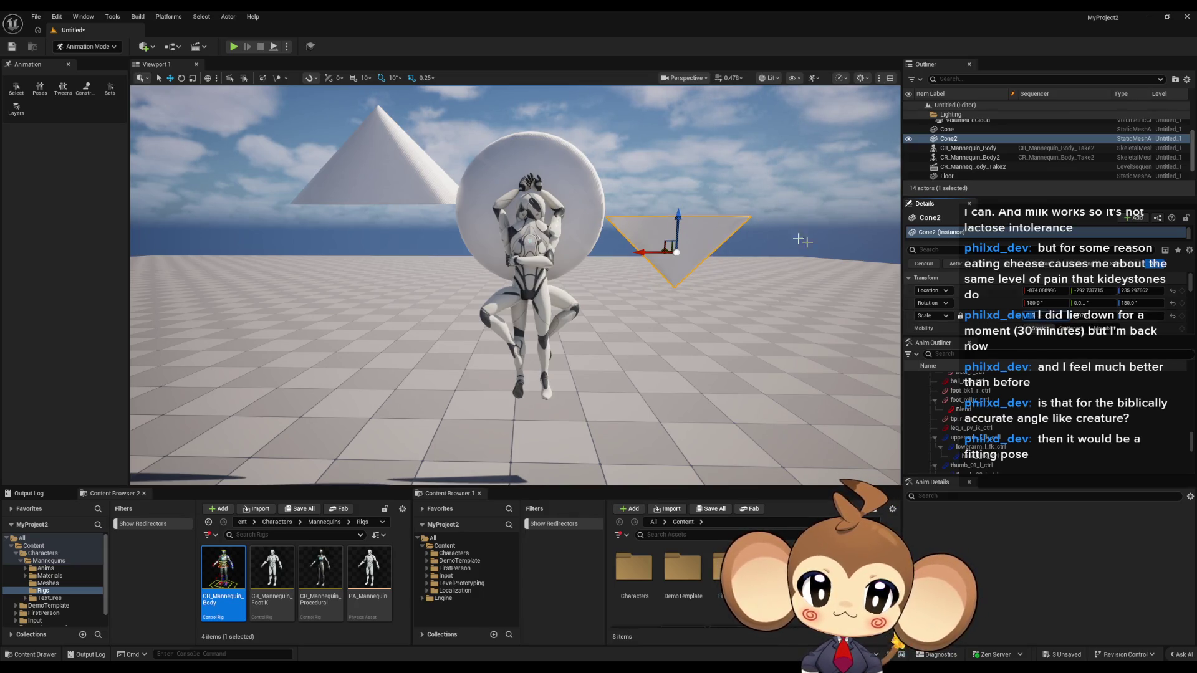
left_click_drag(643, 252, 618, 253)
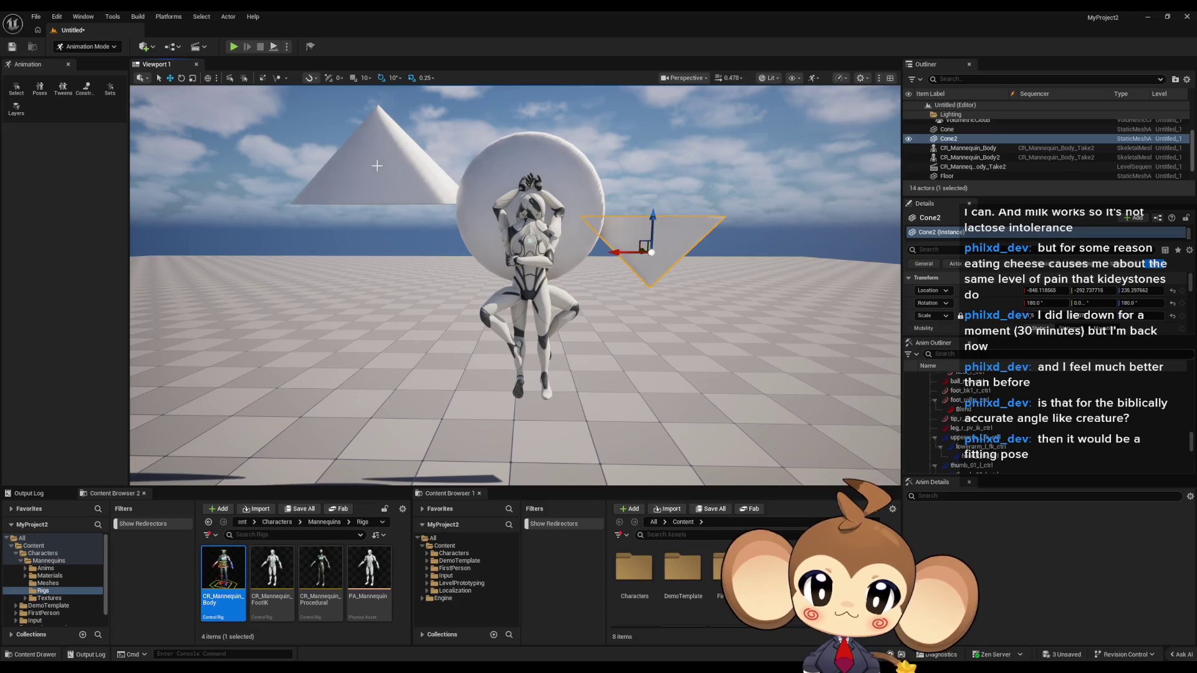
left_click(378, 156)
mouse_move(379, 155)
left_mouse_down()
mouse_move(348, 156)
mouse_move(376, 155)
left_mouse_up()
left_click(324, 234)
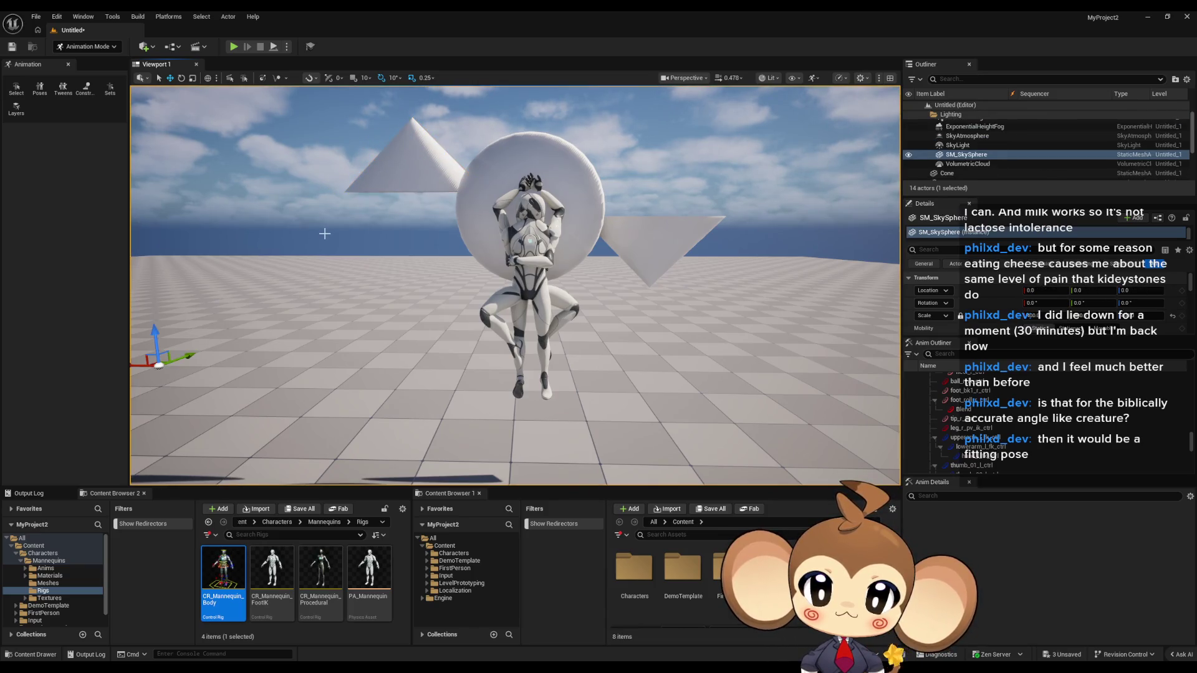
left_click_drag(324, 234, 309, 268)
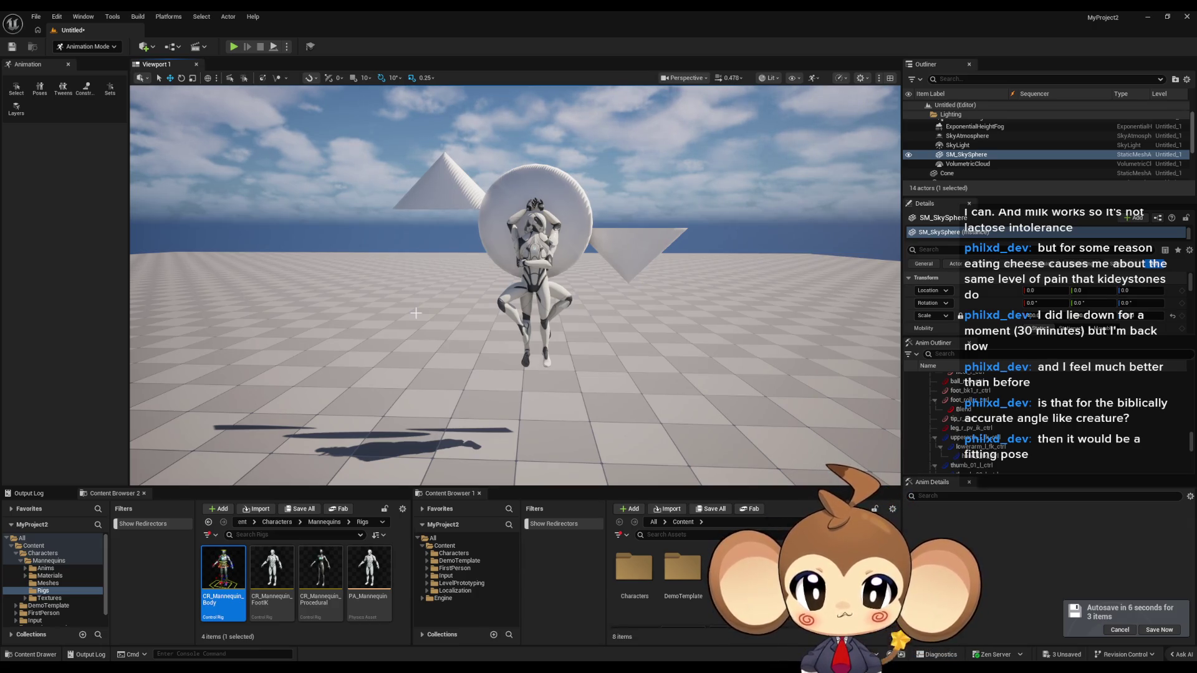
Fly the camera close and orbit the mannequins to a front view, disc and cones behind
mouse_move(415, 313)
left_mouse_down()
mouse_move(473, 218)
mouse_move(510, 316)
left_mouse_up()
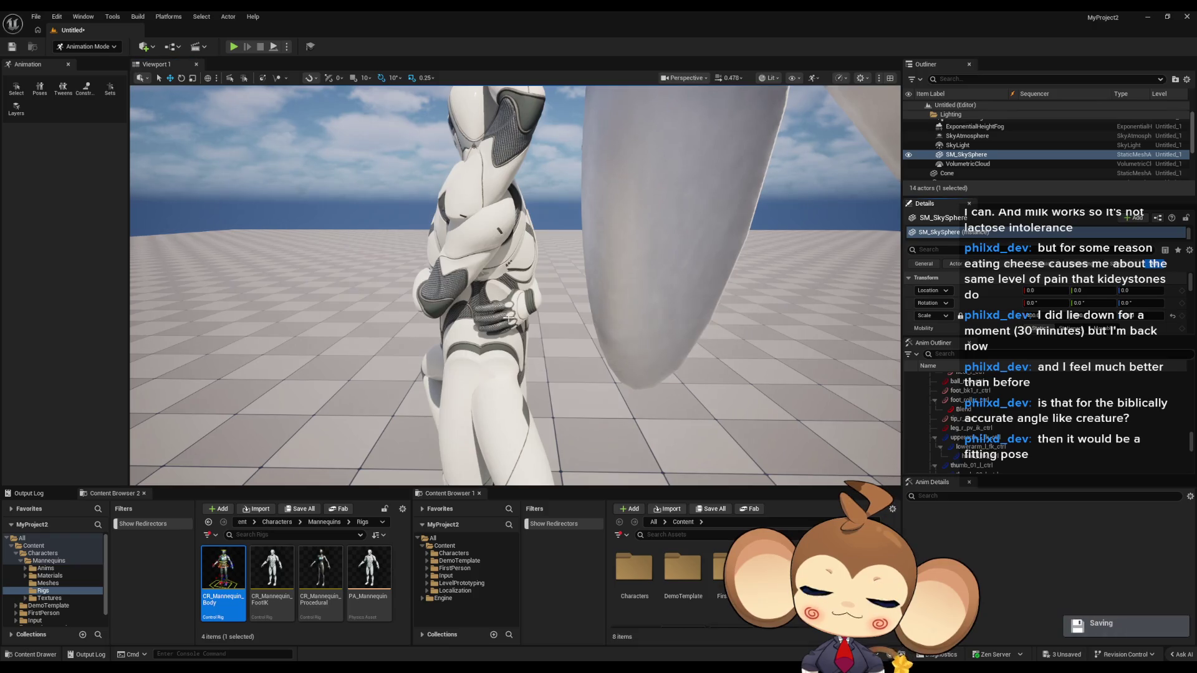
left_click_drag(518, 326, 466, 219)
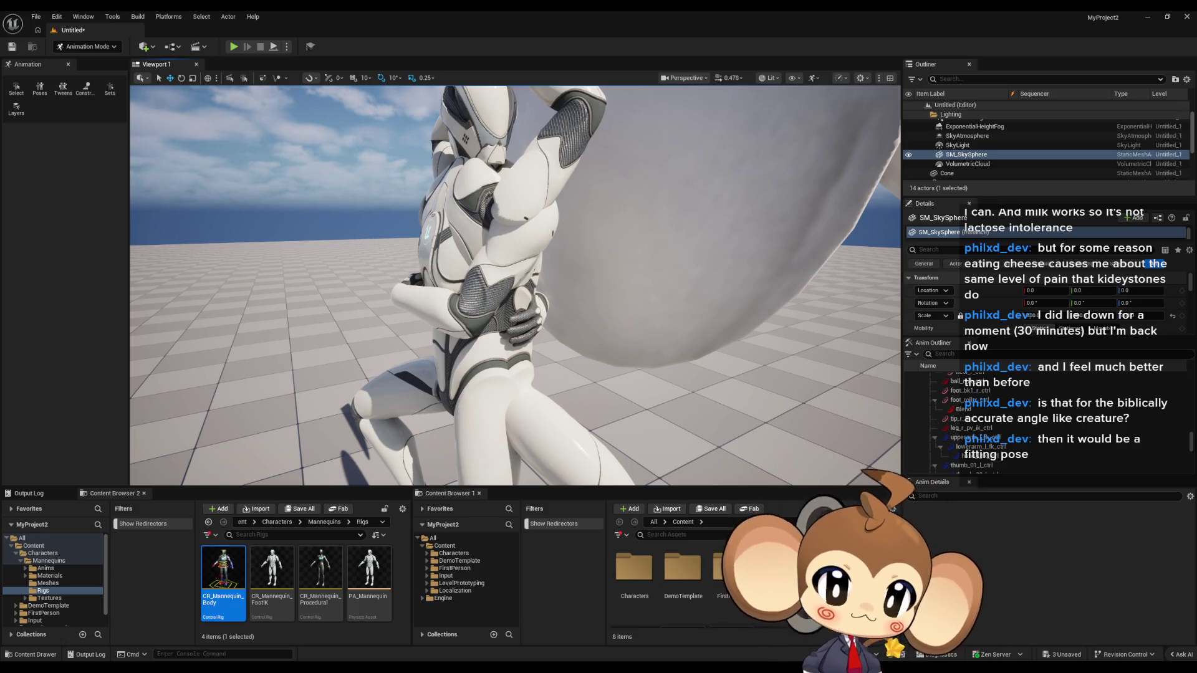
mouse_move(520, 327)
left_mouse_down()
mouse_move(493, 312)
mouse_move(493, 323)
left_mouse_up()
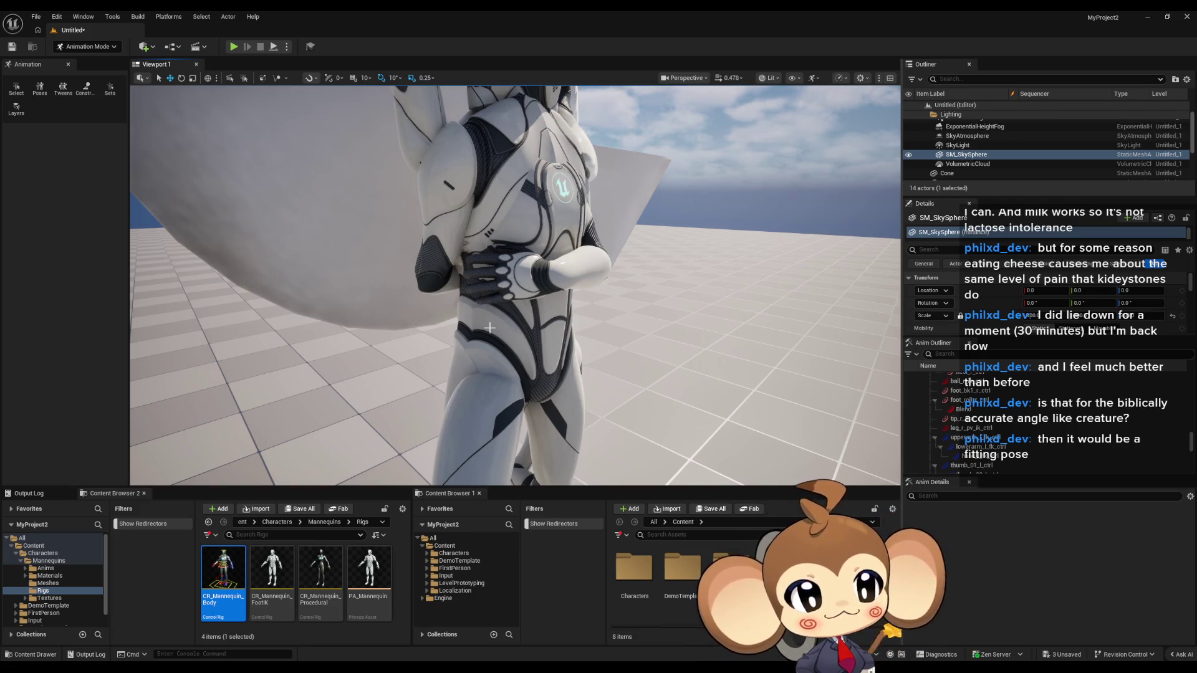
left_click_drag(620, 352, 630, 354)
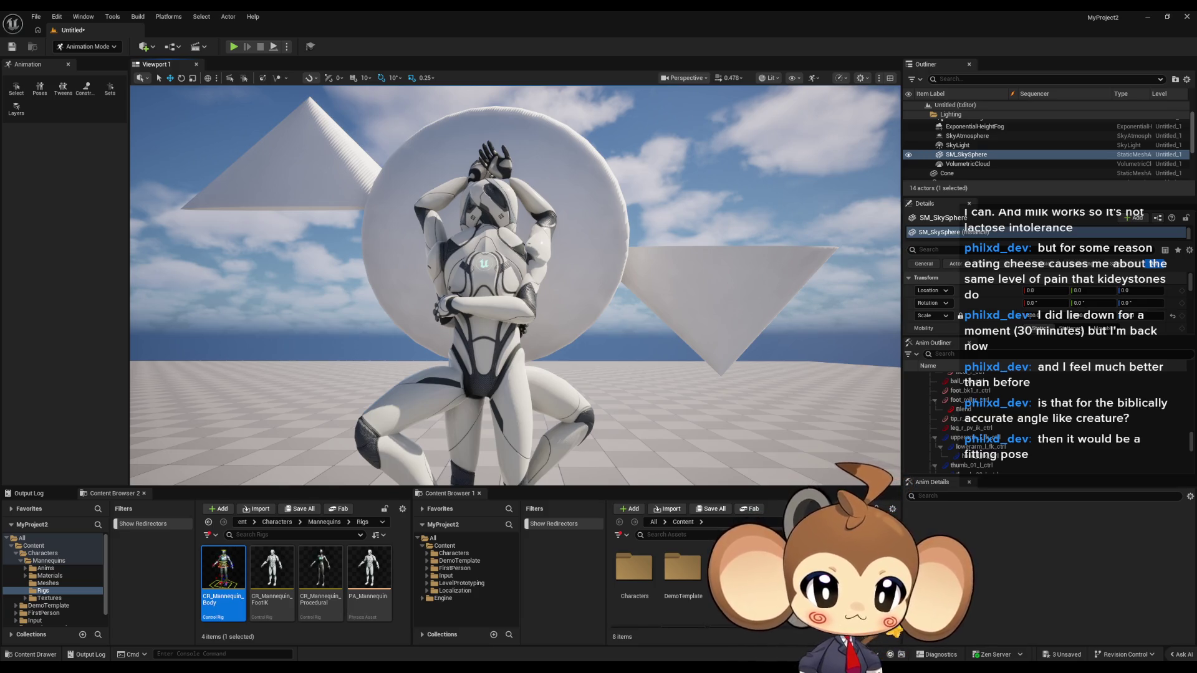
Drag the browser showing the r/heraldry thread on loyalty and wisdom symbols onto the screen
left_click_drag(1196, 324, 600, 275)
Maximize the browser and scroll up through the r/heraldry thread
double_click(599, 275)
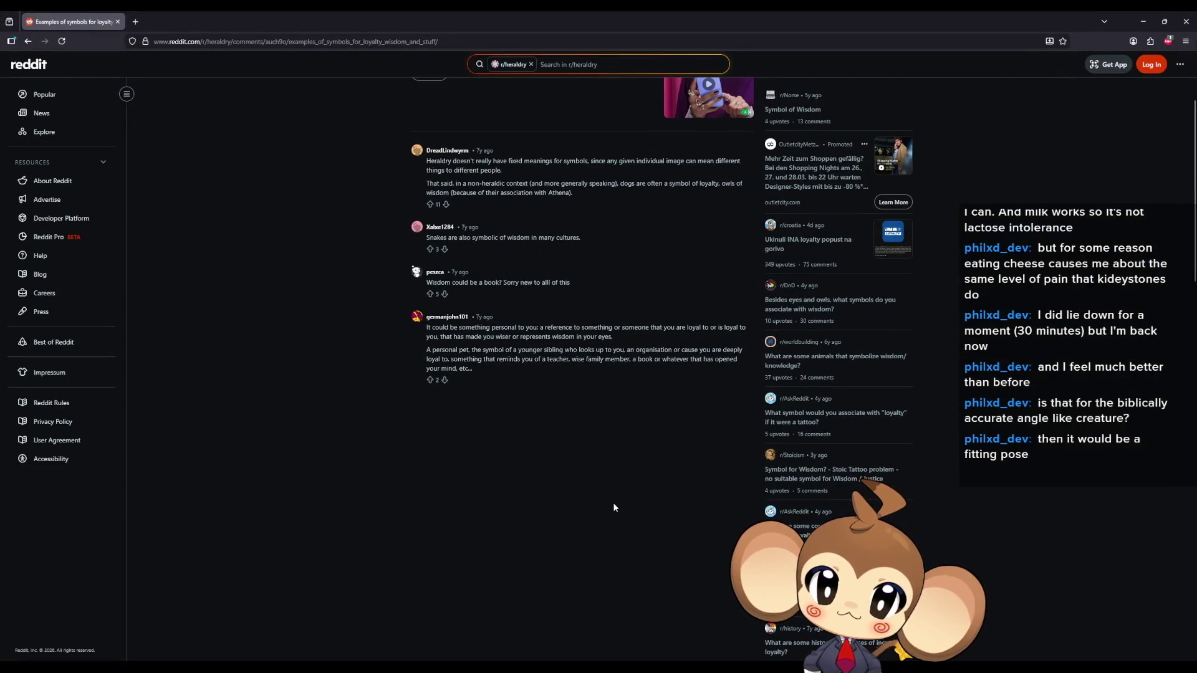
scroll(625, 480, "up", 1)
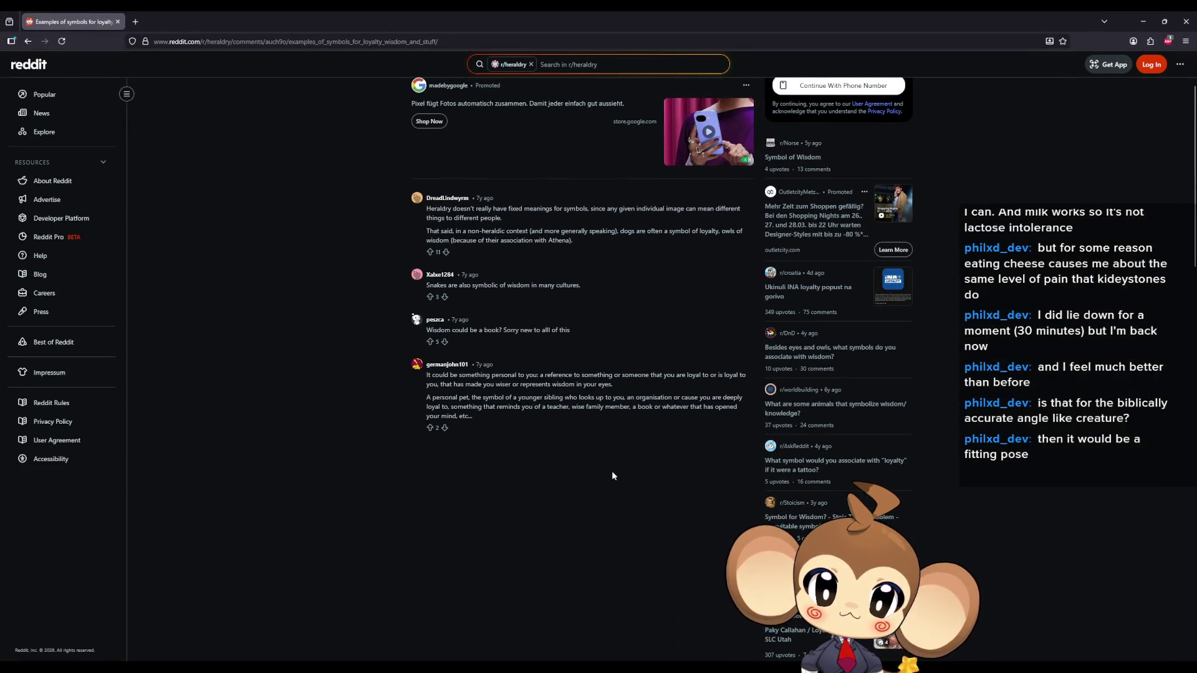
scroll(612, 473, "up", 1)
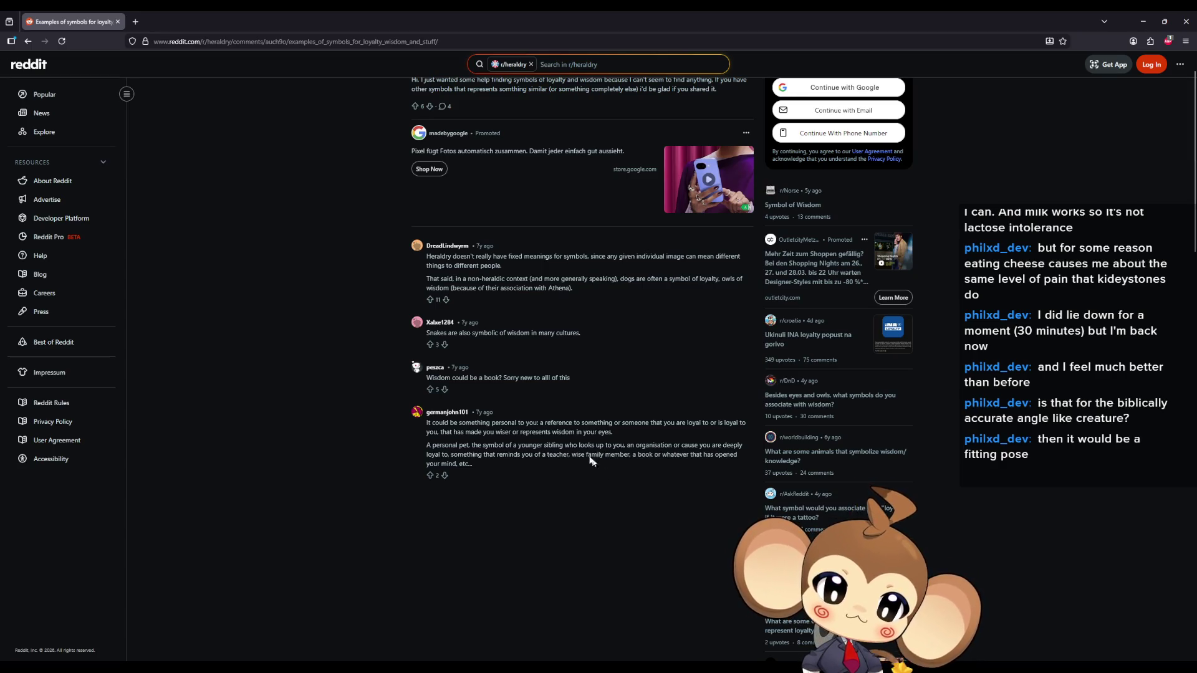
Highlight the comments on heraldic dogs for loyalty and a book for wisdom, then restore the window
double_click(482, 280)
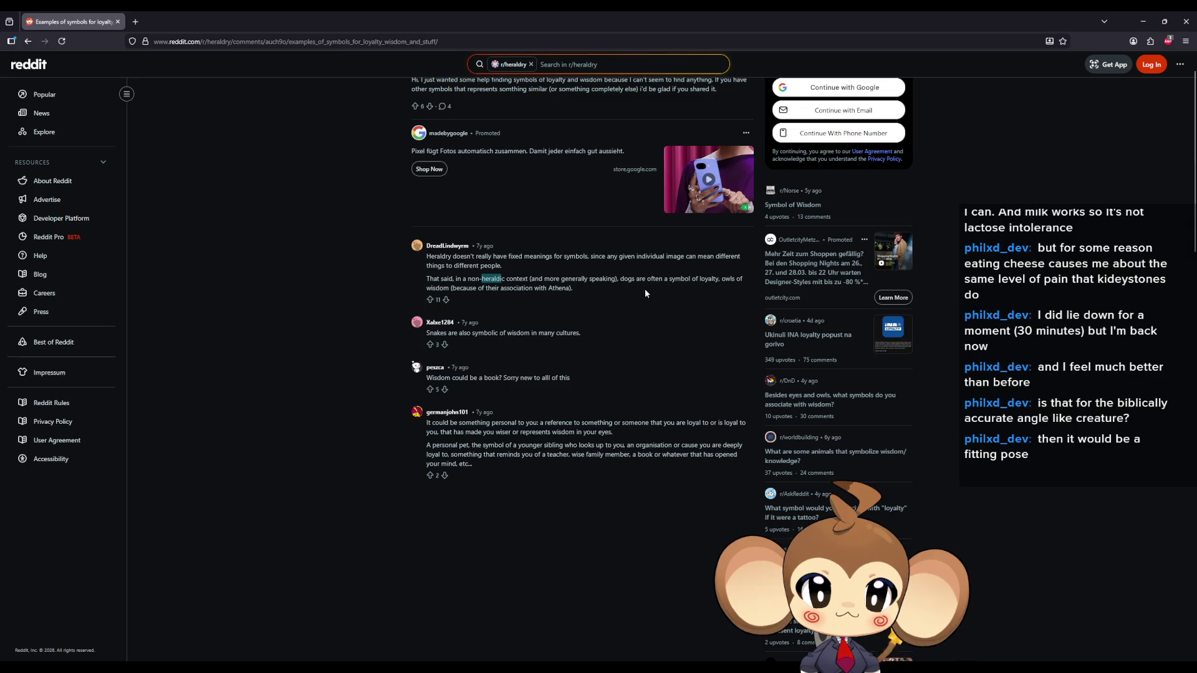
left_click_drag(718, 279, 621, 280)
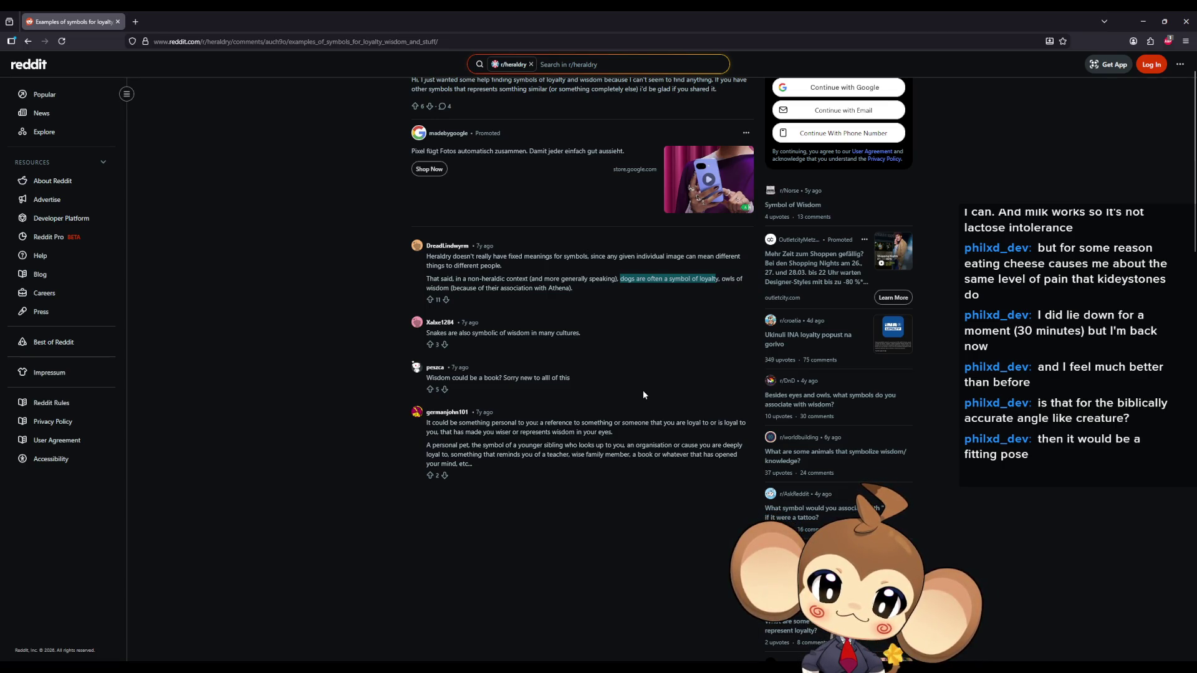
left_click_drag(436, 378, 510, 378)
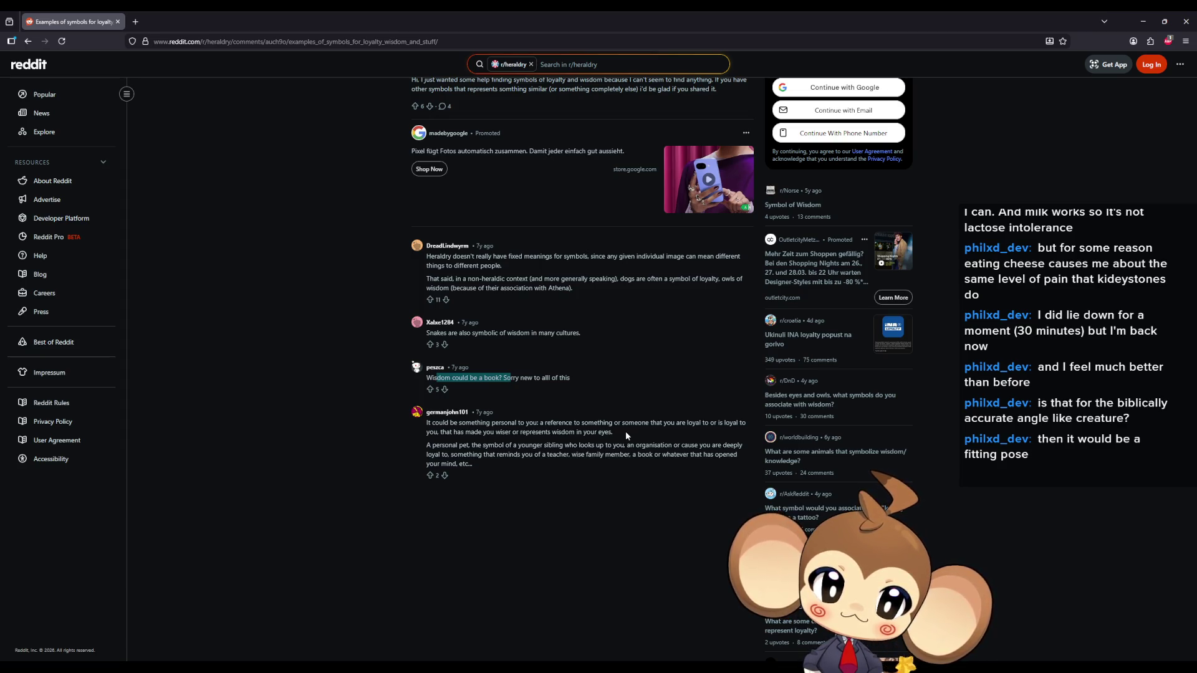
double_click(376, 10)
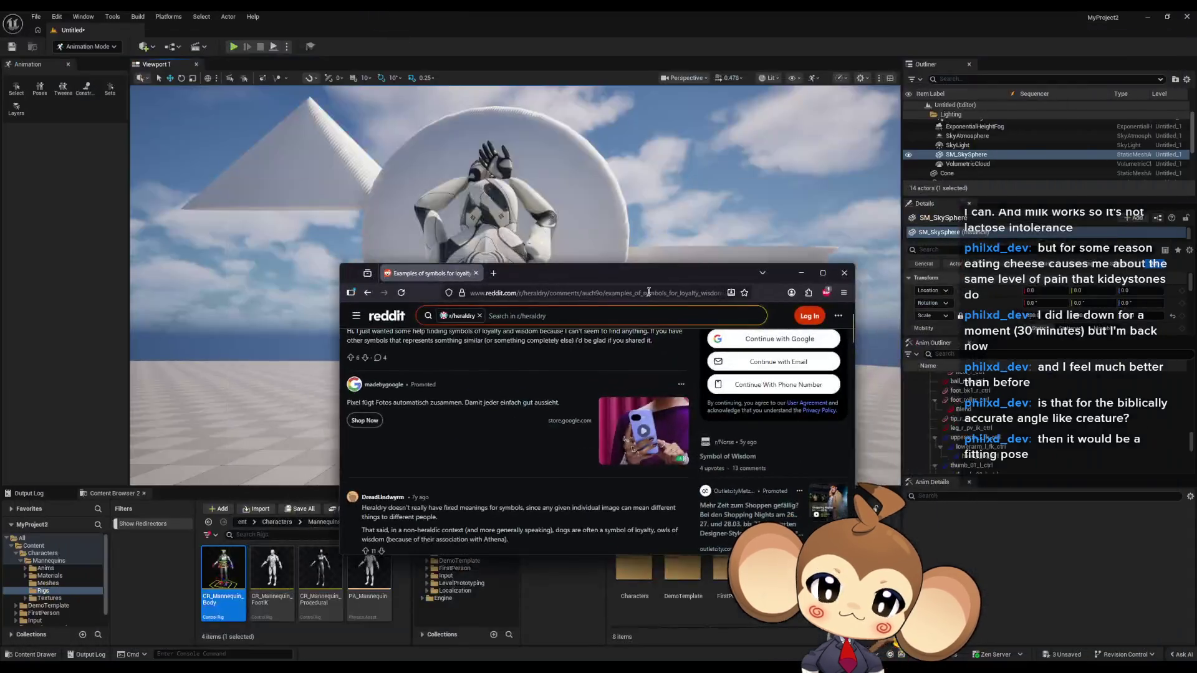
Minimize the browser to bring the Unreal Editor viewport back
left_click(801, 273)
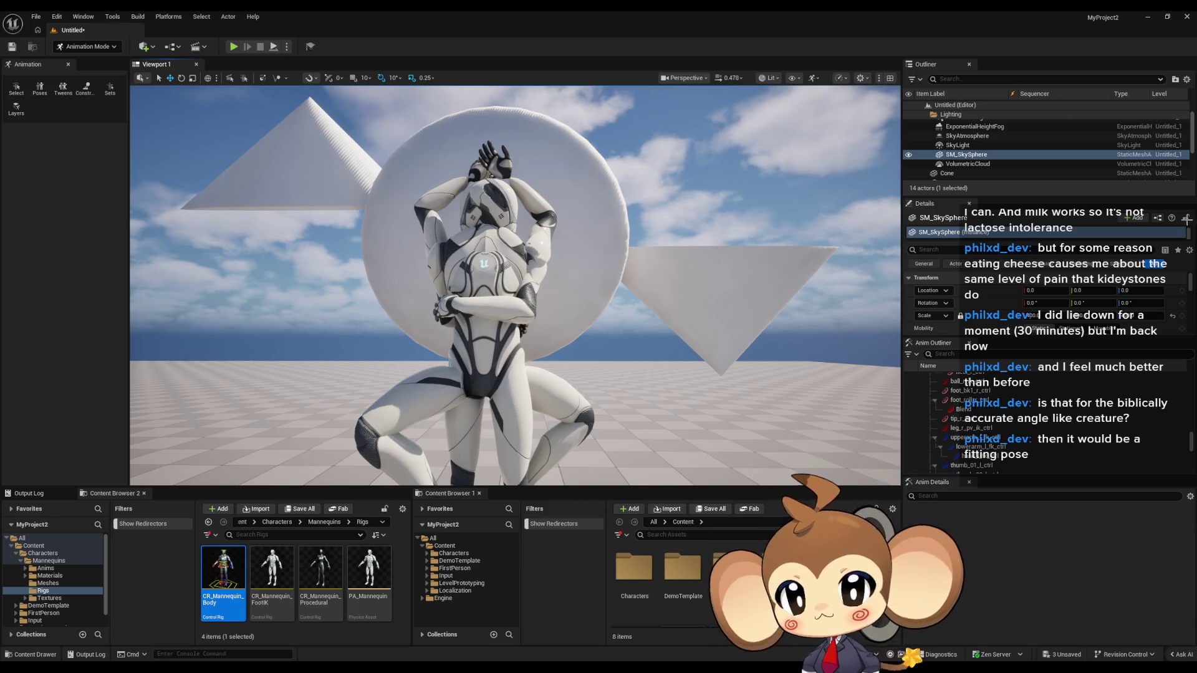
Zoom the viewport out and nudge it to recentre the mannequins, white disc and cones
scroll(515, 285, "down", 5)
left_click_drag(722, 244, 717, 245)
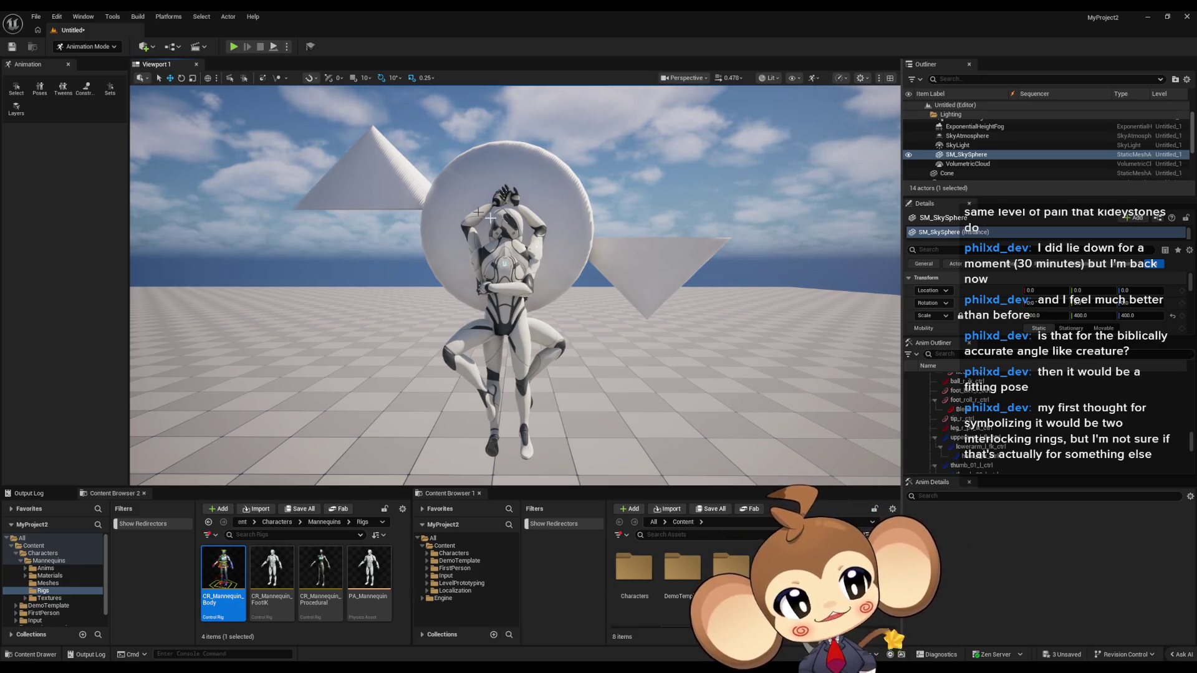
scroll(654, 130, "up", 2)
Fly toward the mannequins' backs, then orbit around to view the hug from the front and other side
key("w")
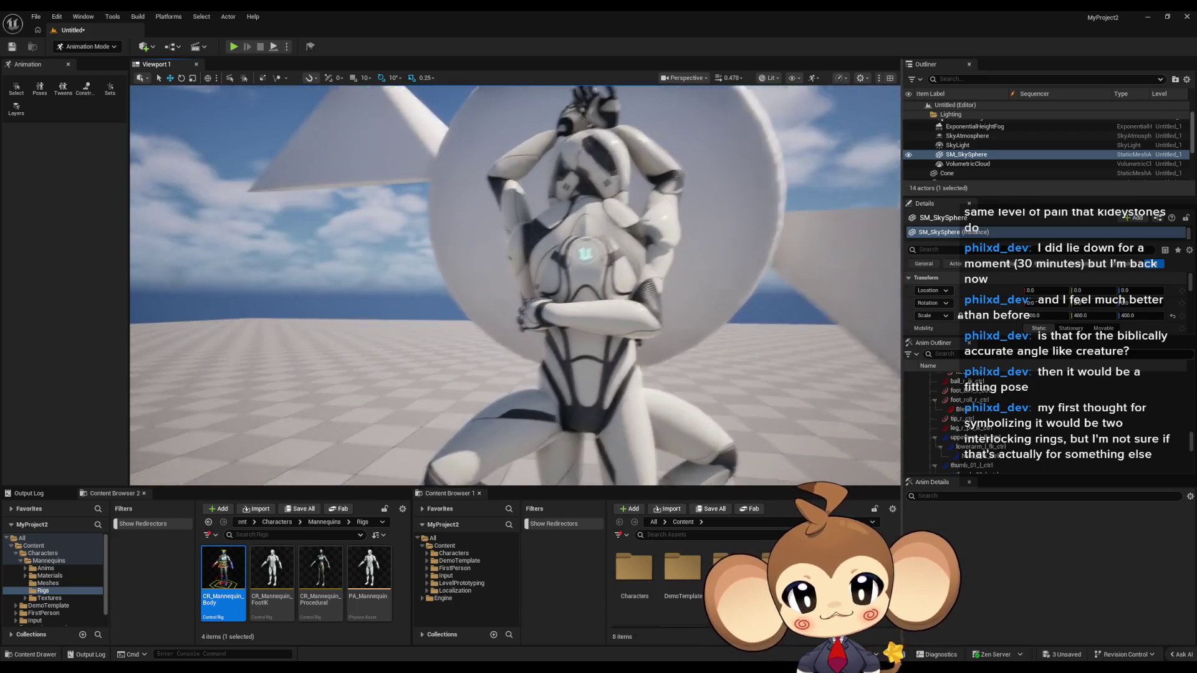
key("w")
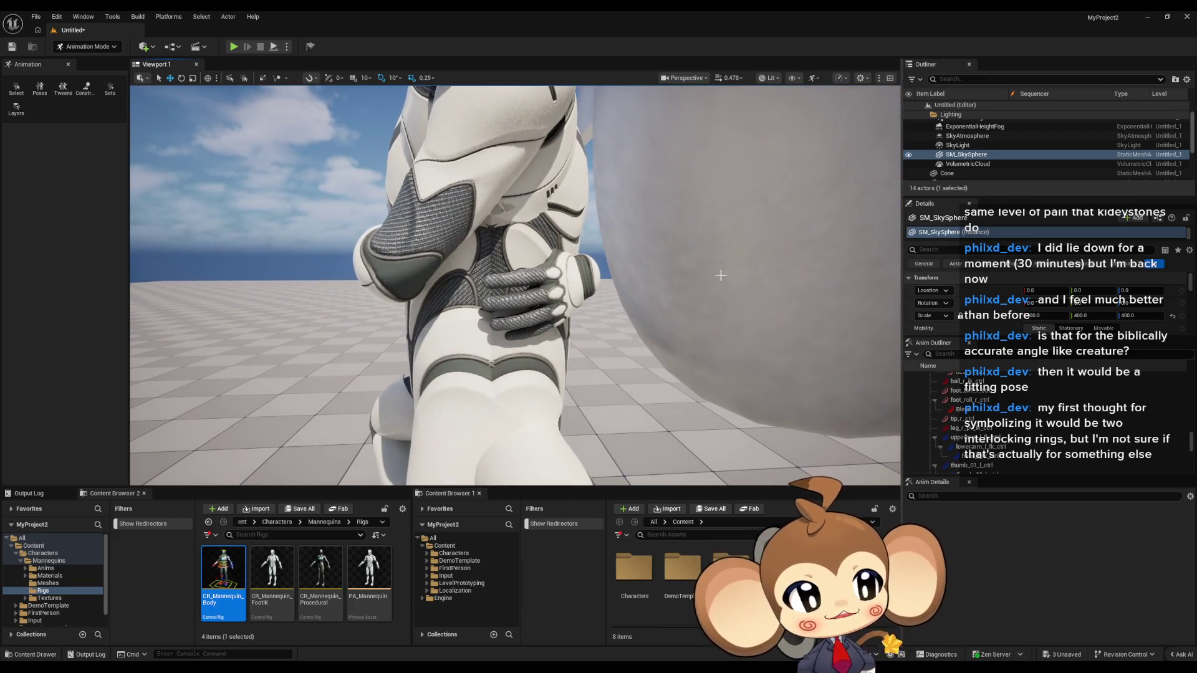
left_click_drag(428, 245, 623, 249)
scroll(521, 252, "up", 5)
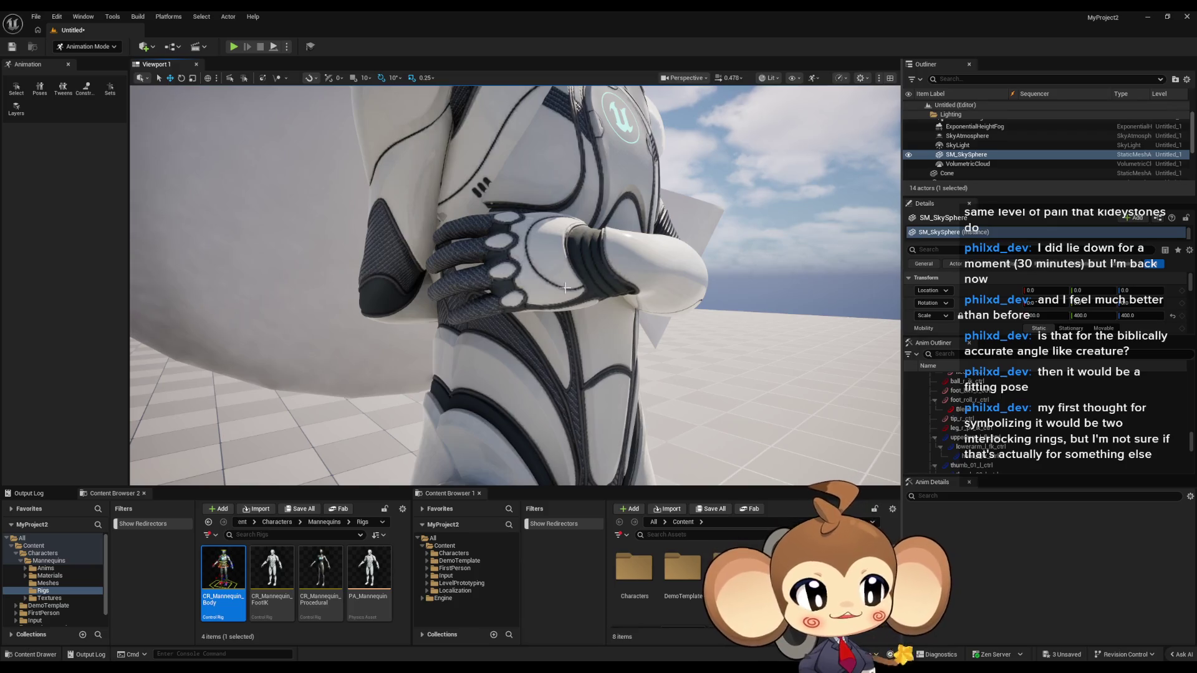
left_click_drag(595, 296, 603, 300)
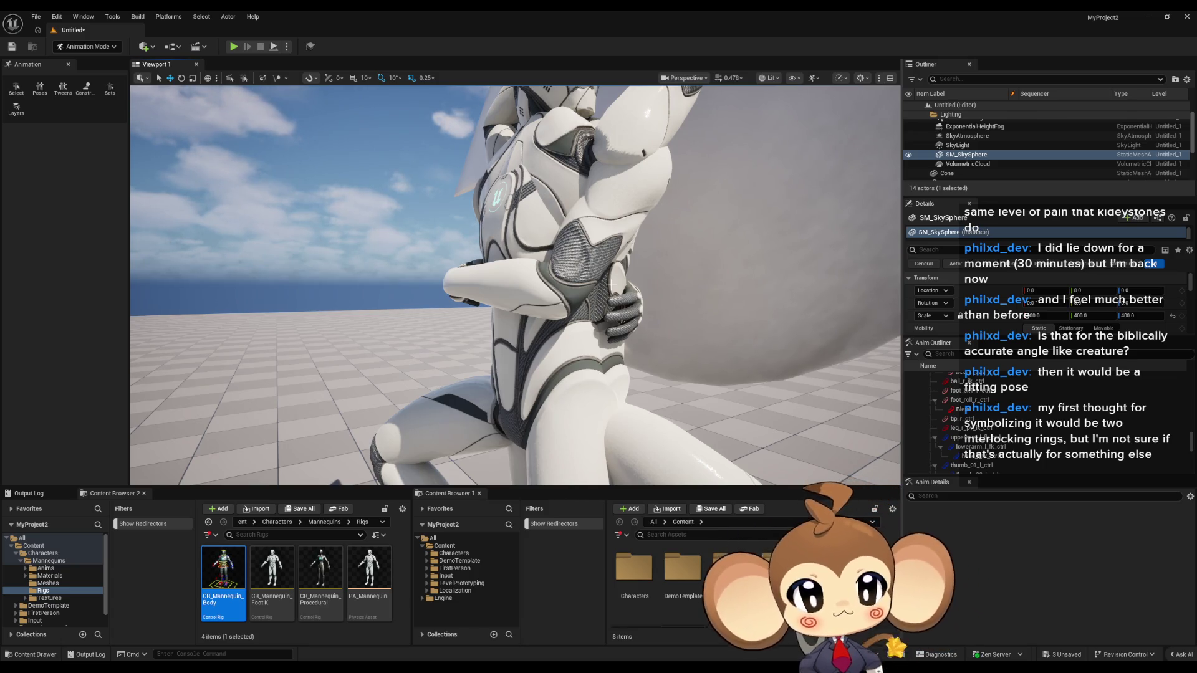
Select CR_Mannequin_Body2's left hand control and rotate it about 120 degrees
left_click(455, 268)
key("f")
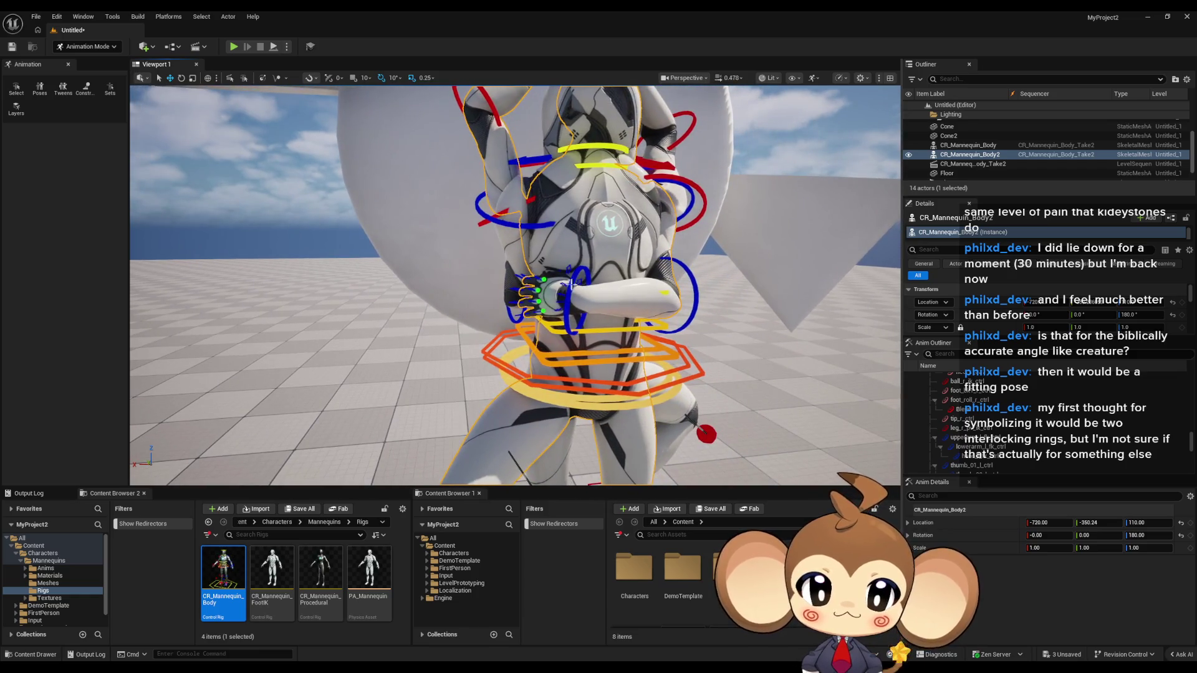
left_click(577, 280)
left_click(182, 78)
left_click_drag(562, 299, 576, 362)
Zoom in on the twisted hand, then pull back to frame the mannequins and disc
scroll(235, 366, "up", 5)
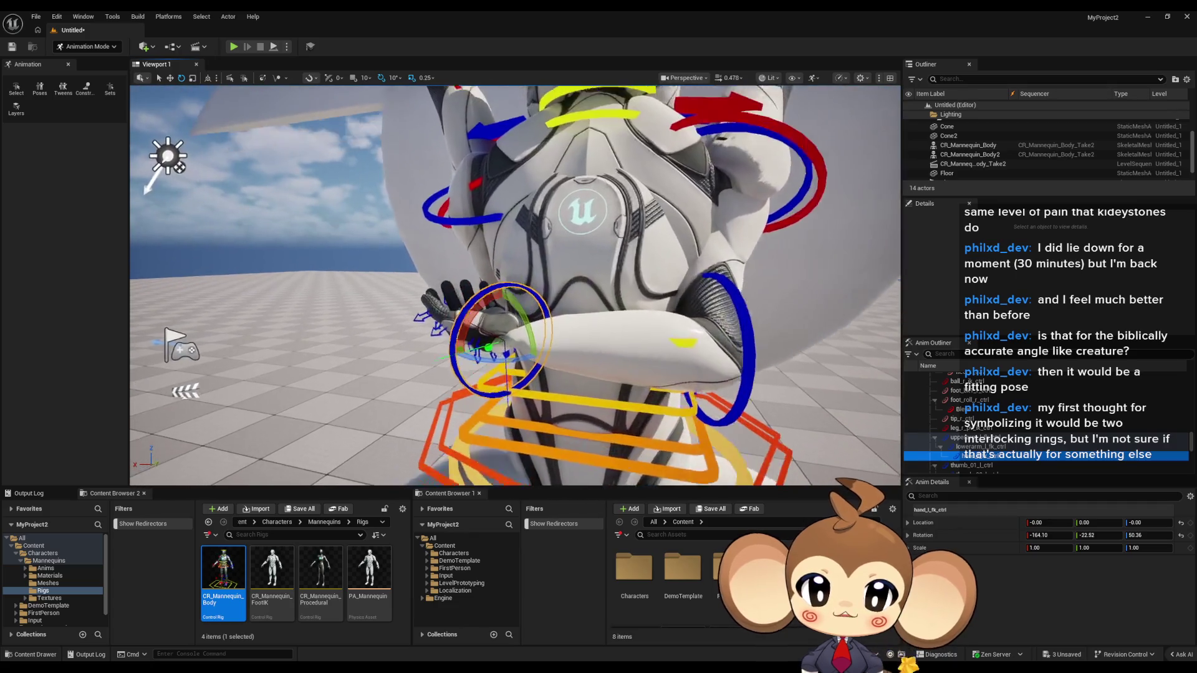
left_click_drag(436, 312, 606, 295)
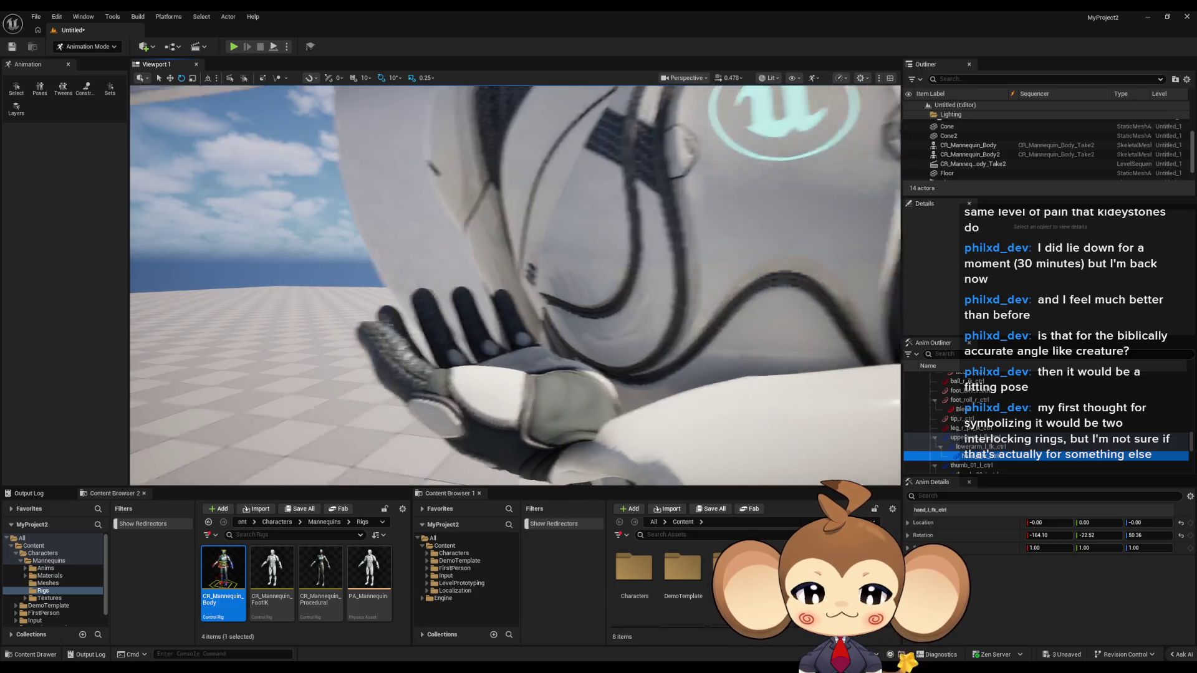
scroll(606, 295, "down", 5)
left_click_drag(658, 211, 722, 246)
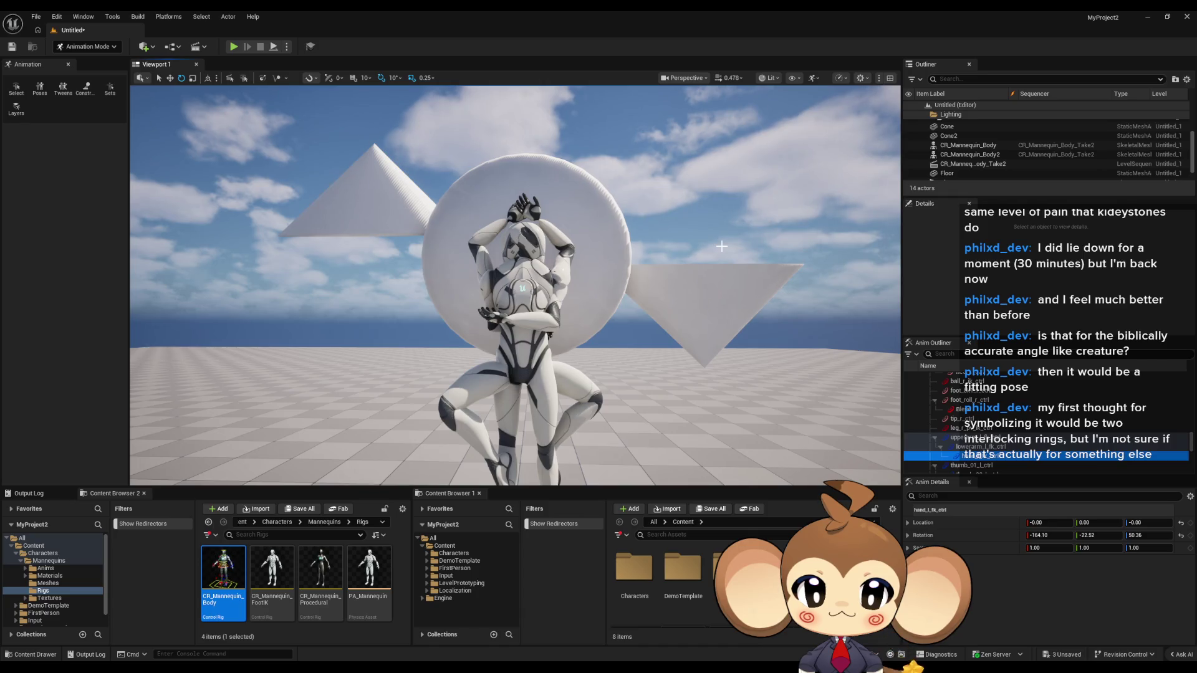